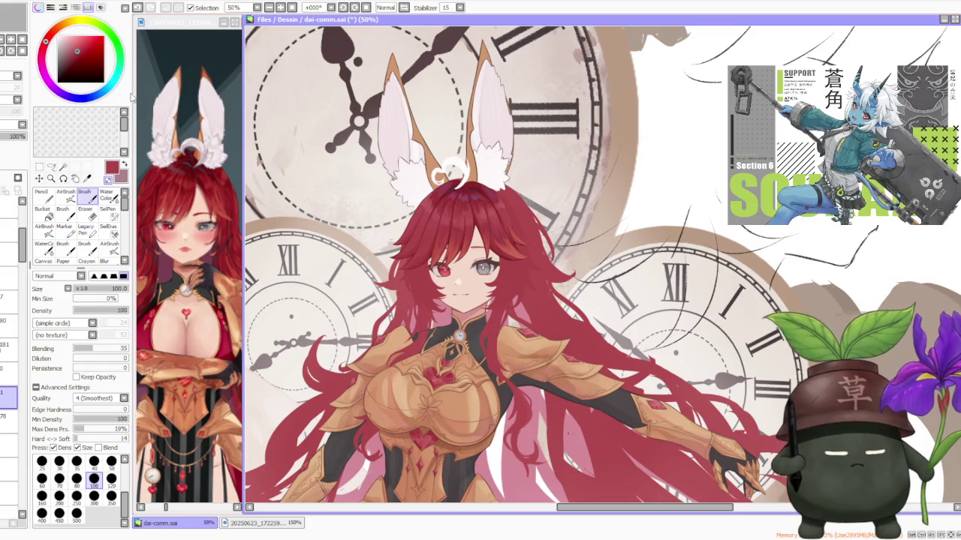
- Zoom the canvas to 75% around the girl's face and cheek hair
scroll(360, 226, down, 1)
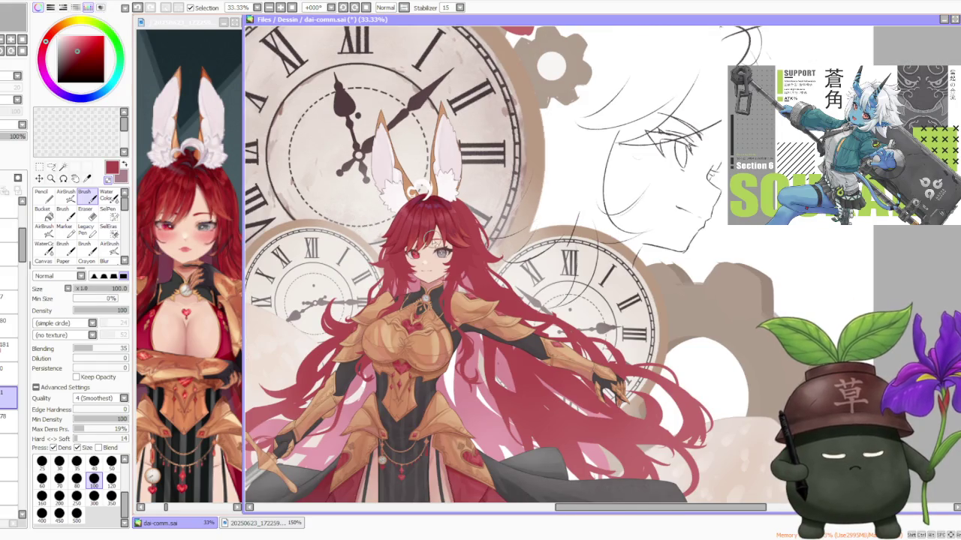
scroll(430, 246, up, 2)
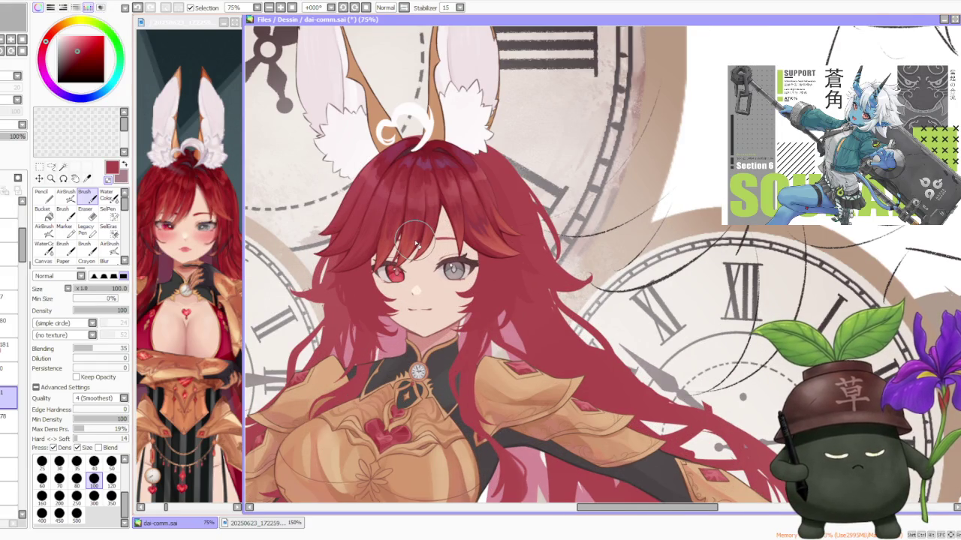
scroll(415, 243, down, 1)
scroll(411, 240, down, 1)
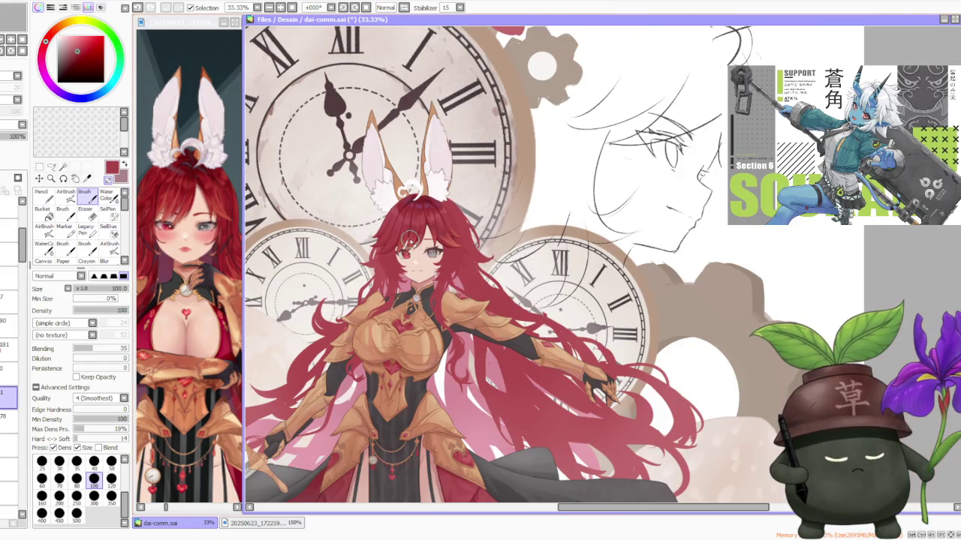
scroll(446, 229, up, 2)
scroll(447, 231, down, 2)
scroll(428, 247, up, 1)
scroll(400, 268, up, 2)
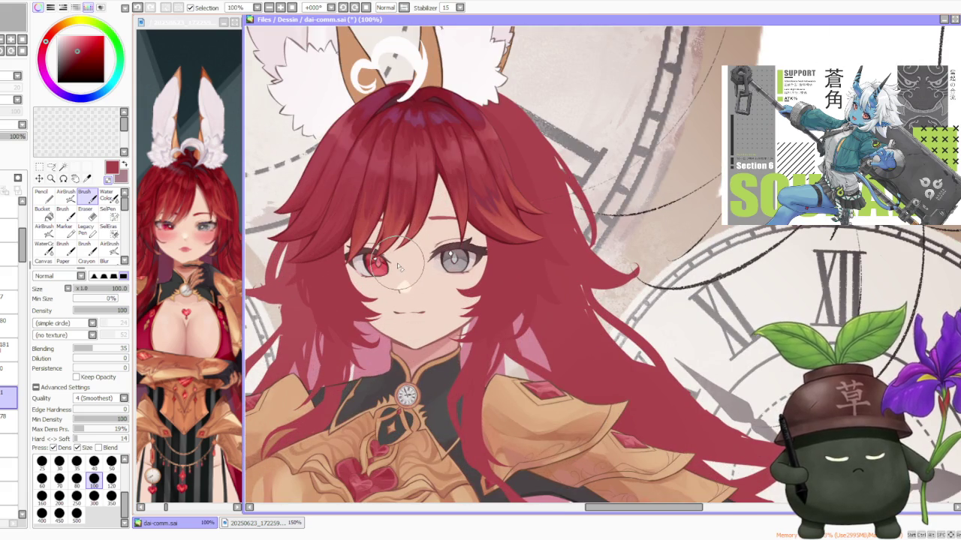
scroll(400, 268, down, 1)
scroll(400, 267, down, 1)
scroll(402, 263, up, 2)
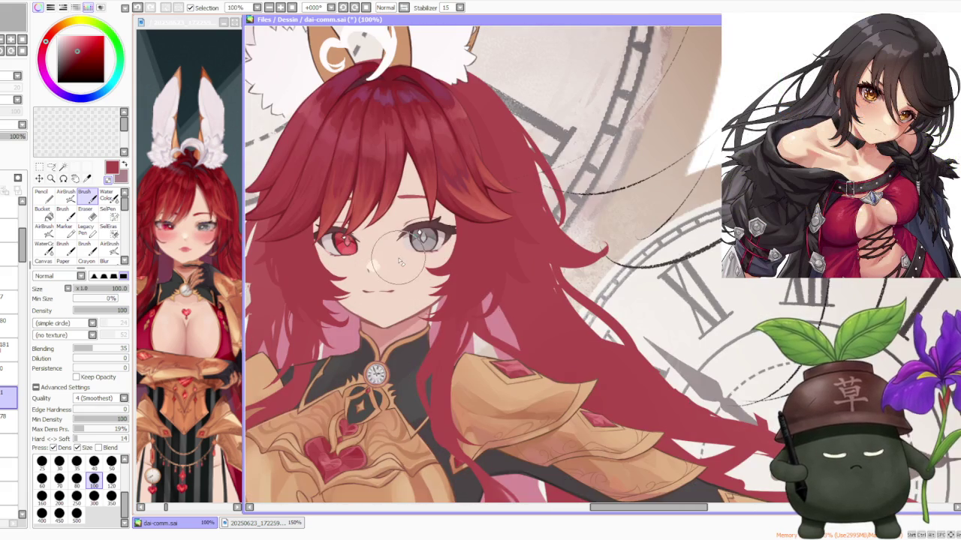
scroll(394, 259, down, 2)
scroll(386, 255, down, 2)
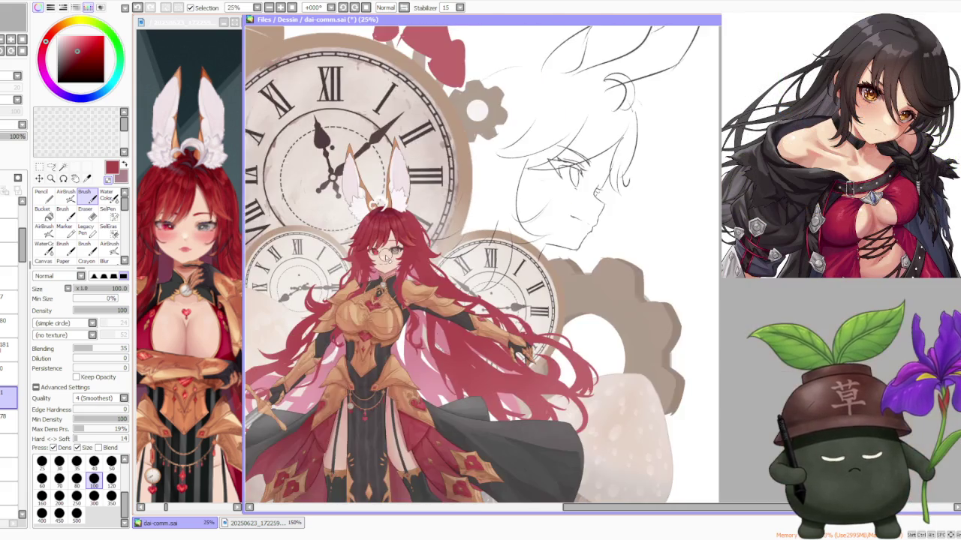
scroll(385, 256, down, 1)
scroll(386, 257, down, 1)
scroll(400, 221, down, 1)
scroll(391, 270, up, 1)
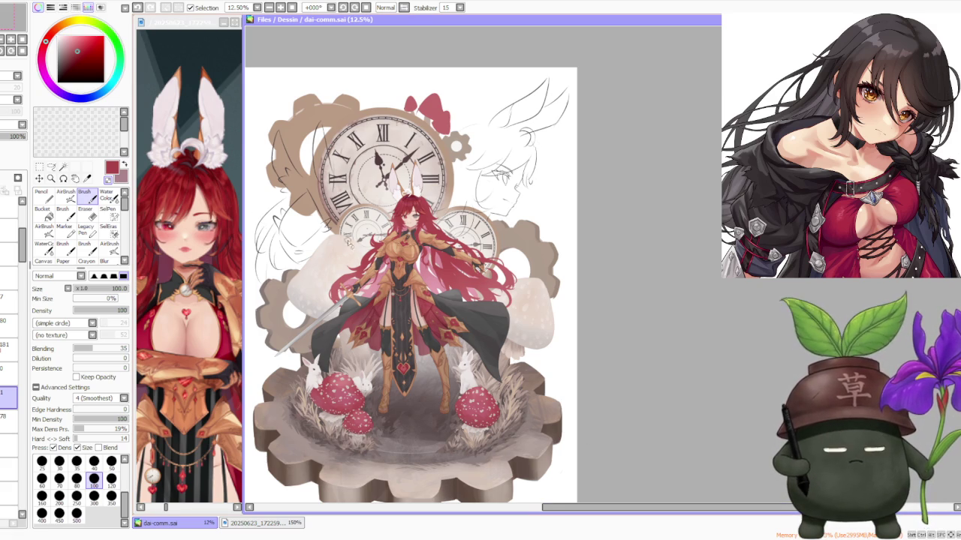
scroll(353, 249, up, 1)
scroll(421, 225, up, 1)
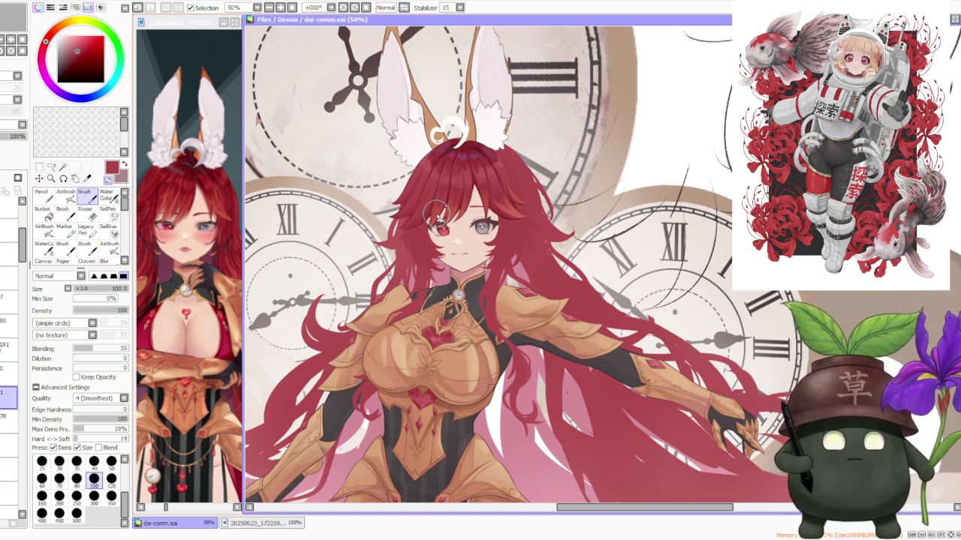
scroll(437, 217, down, 1)
scroll(440, 214, down, 1)
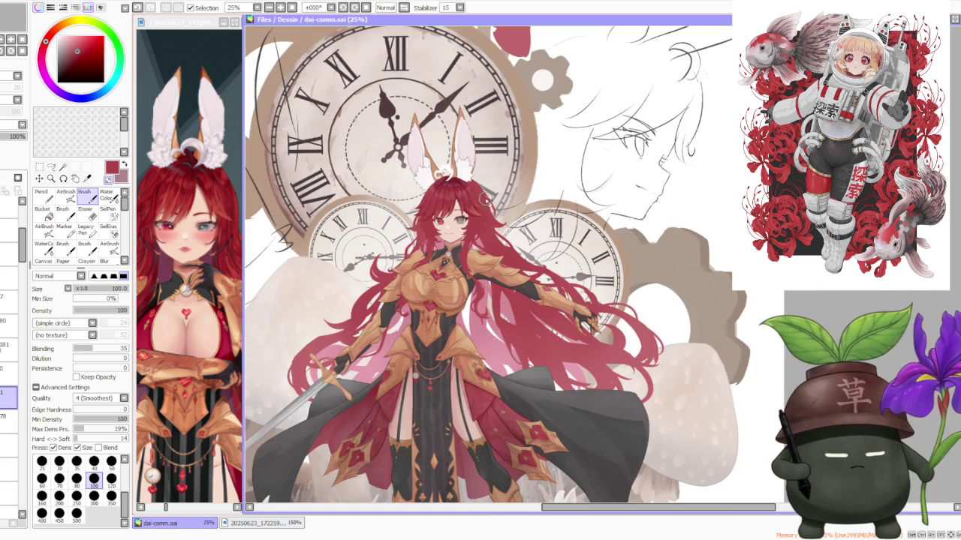
scroll(480, 194, up, 2)
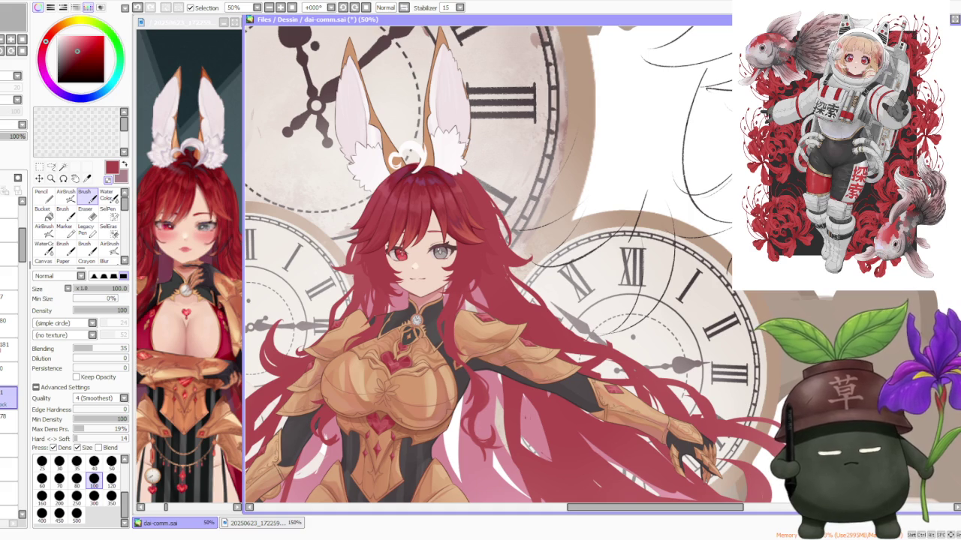
- Pick a darker red and deepen the shading at the top of the hair
alt+click(431, 177)
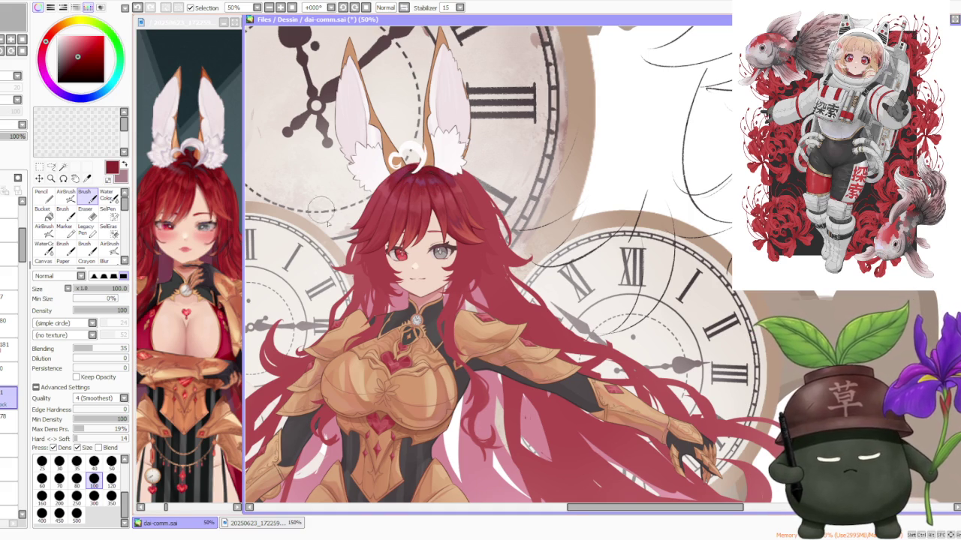
scroll(389, 291, up, 1)
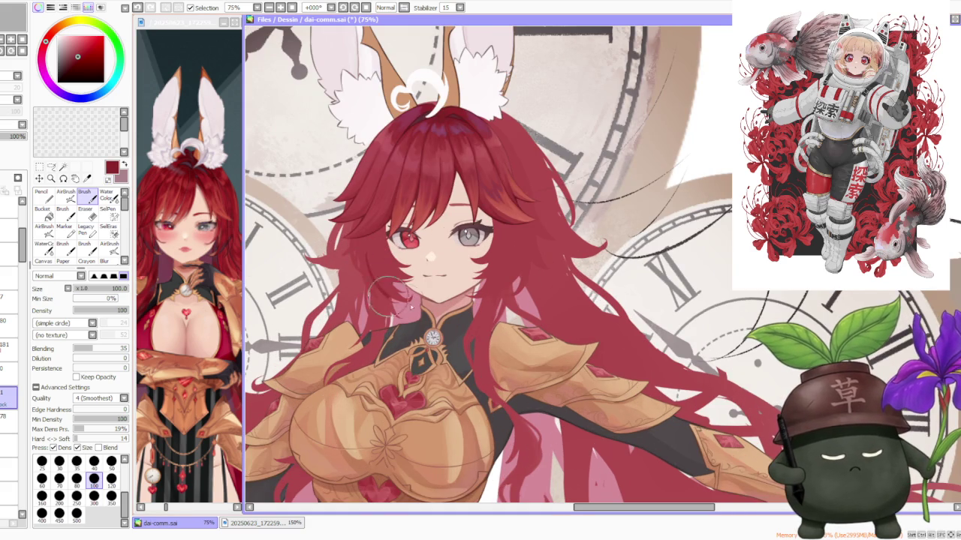
drag(420, 112, 414, 150)
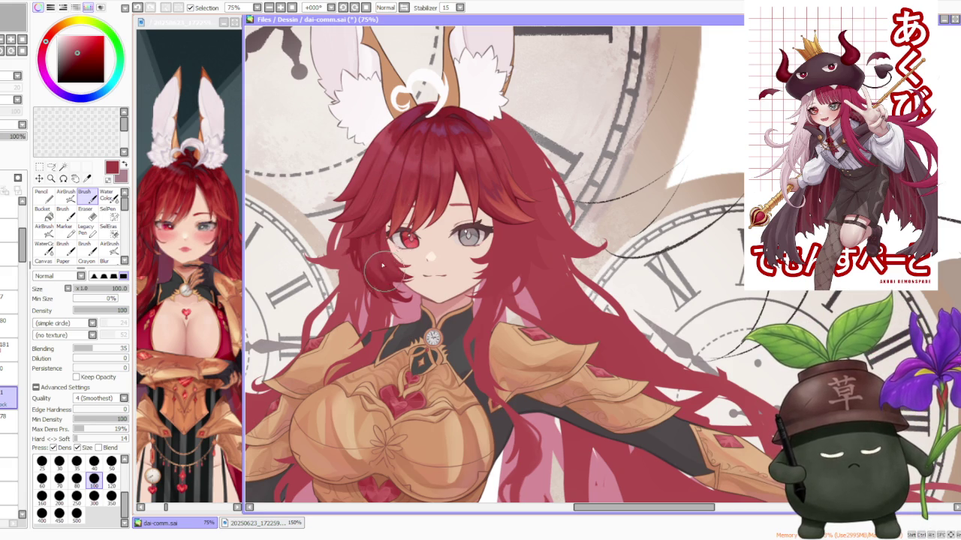
- Paint a darker red strand beside the cheek, undoing three attempts before keeping one
drag(373, 242, 370, 264)
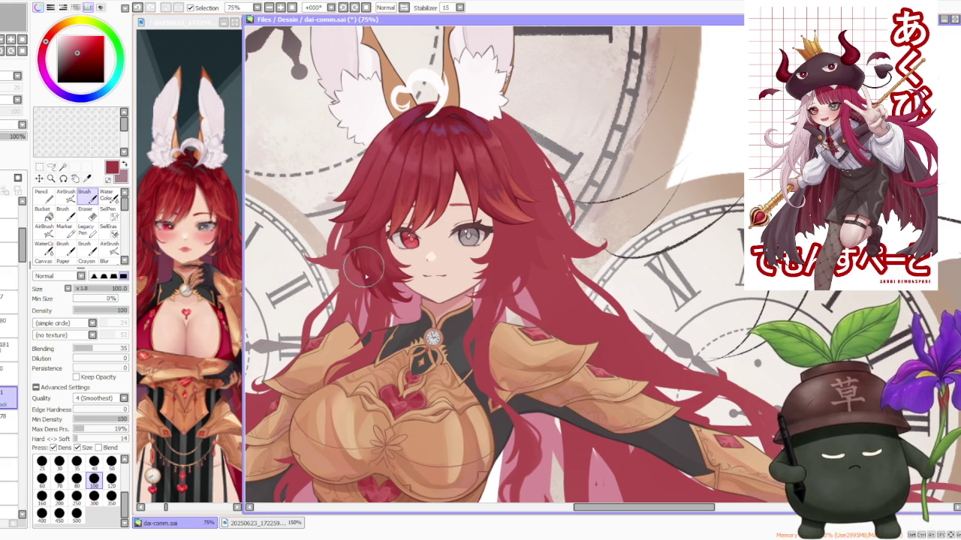
key(ctrl+z)
drag(360, 278, 368, 262)
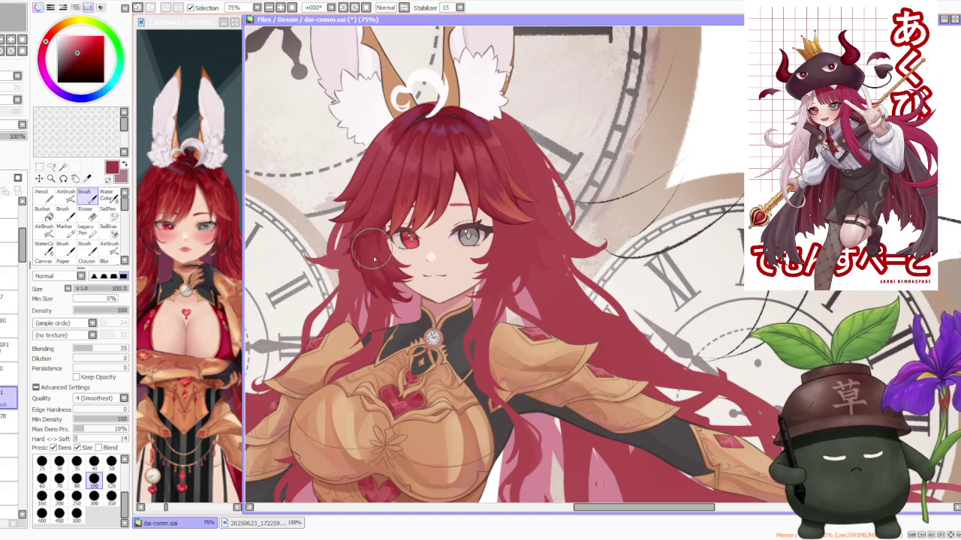
key(ctrl+z)
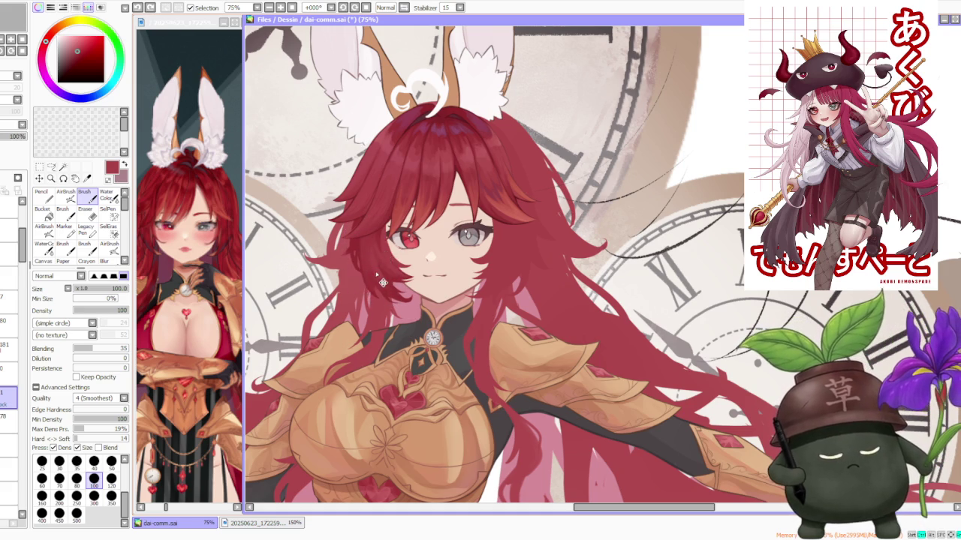
drag(368, 259, 369, 254)
key(ctrl+z)
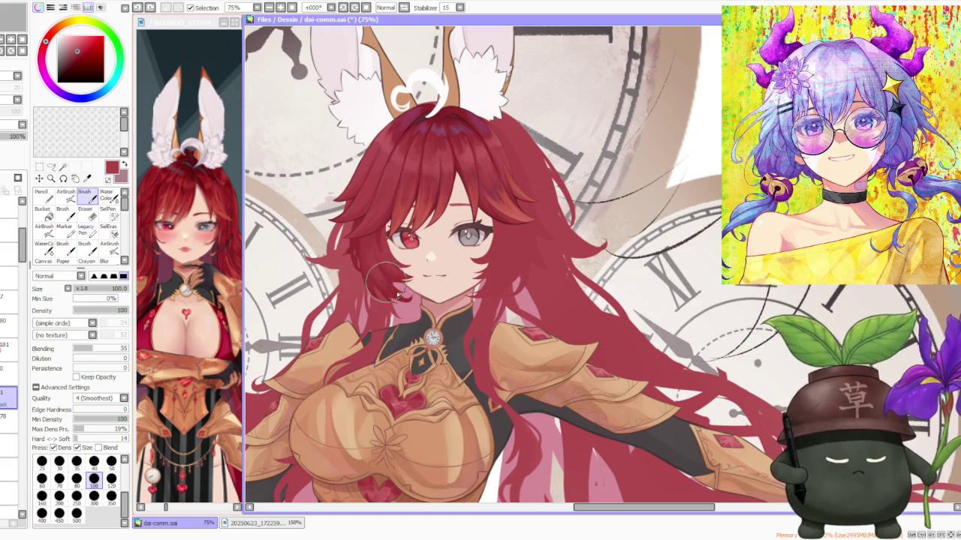
drag(397, 286, 373, 248)
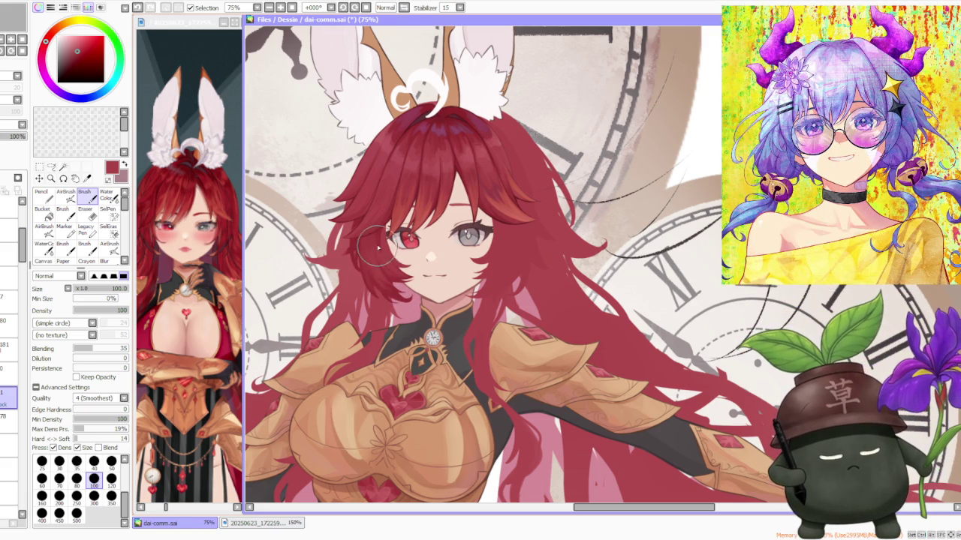
scroll(379, 259, down, 1)
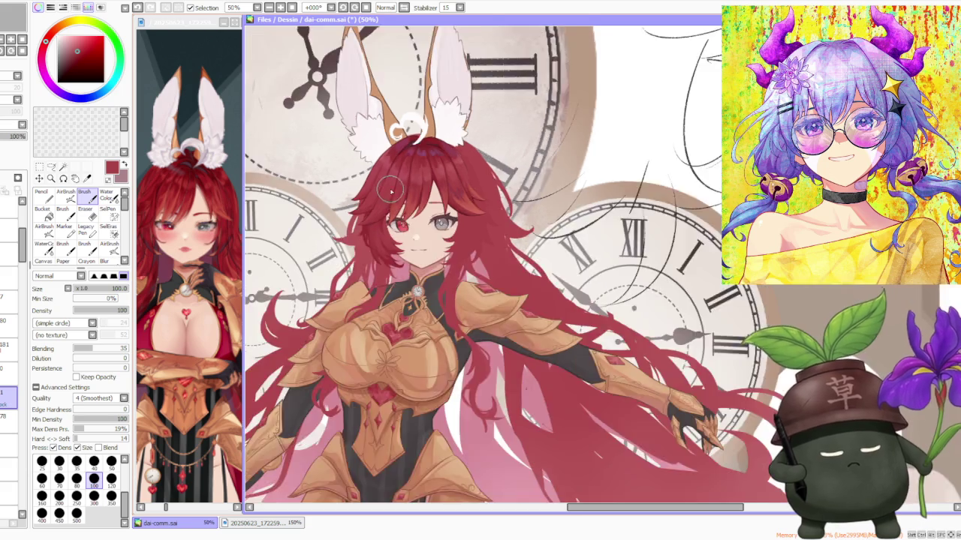
- Pick a slightly brighter red, then eyedrop a red from the painted hair
scroll(379, 259, down, 1)
scroll(383, 263, up, 4)
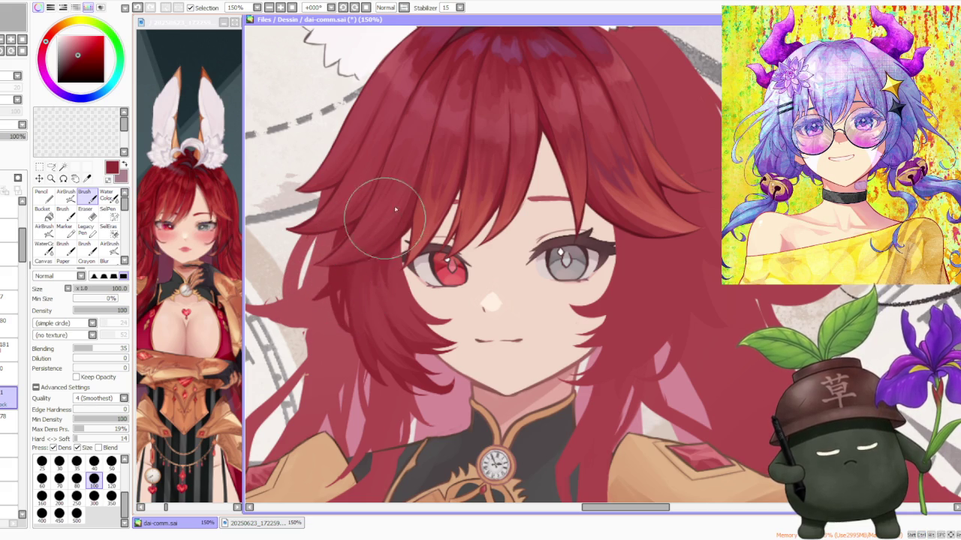
scroll(367, 218, down, 3)
scroll(398, 203, up, 2)
scroll(427, 183, down, 1)
scroll(427, 183, down, 2)
scroll(438, 153, down, 1)
scroll(461, 112, up, 2)
scroll(443, 142, up, 1)
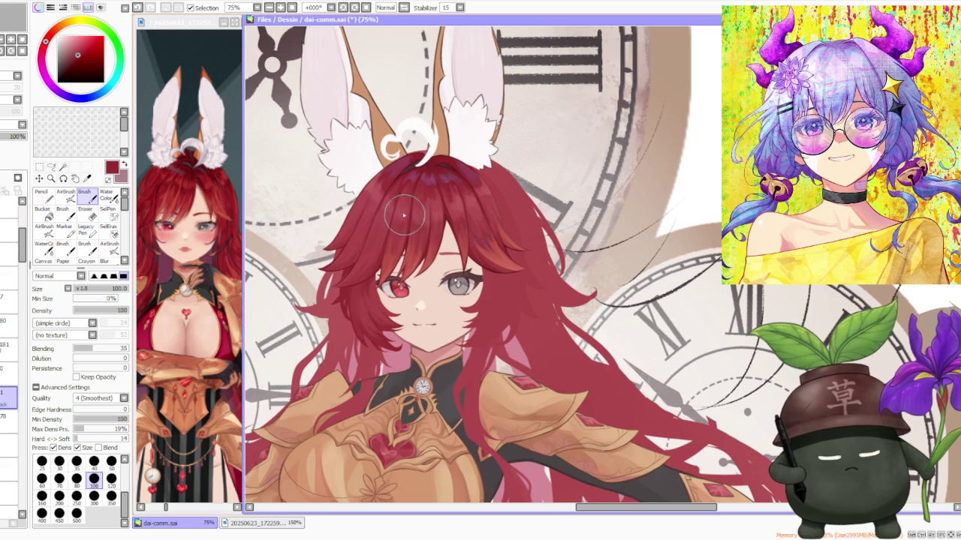
alt+click(385, 262)
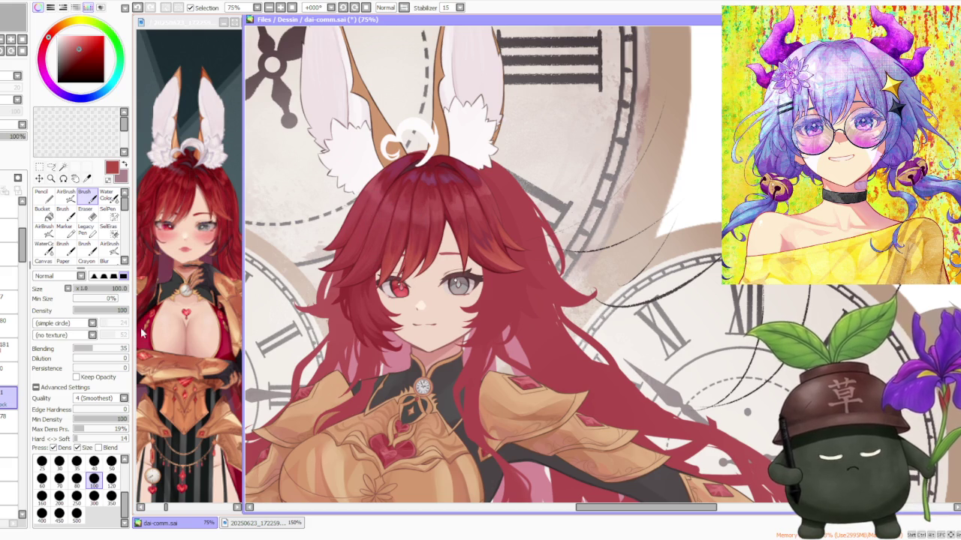
scroll(360, 281, up, 1)
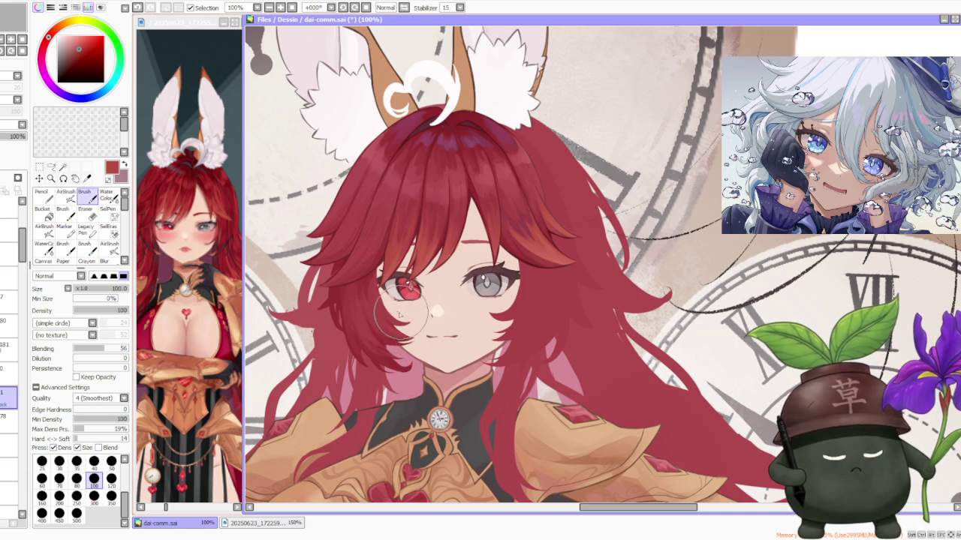
alt+click(390, 345)
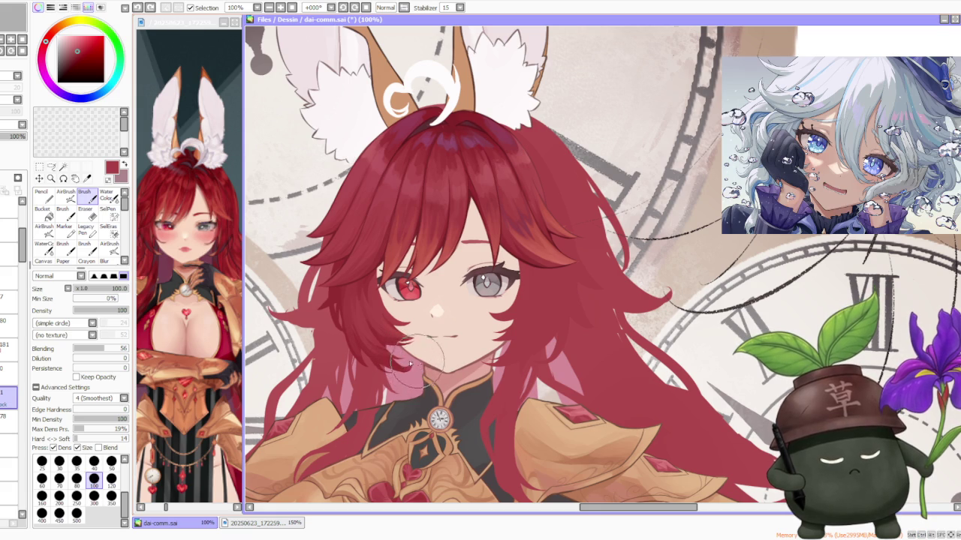
- At 150% zoom, compare the chin hair stroke with undo/redo and keep it
scroll(409, 368, down, 2)
scroll(409, 224, up, 1)
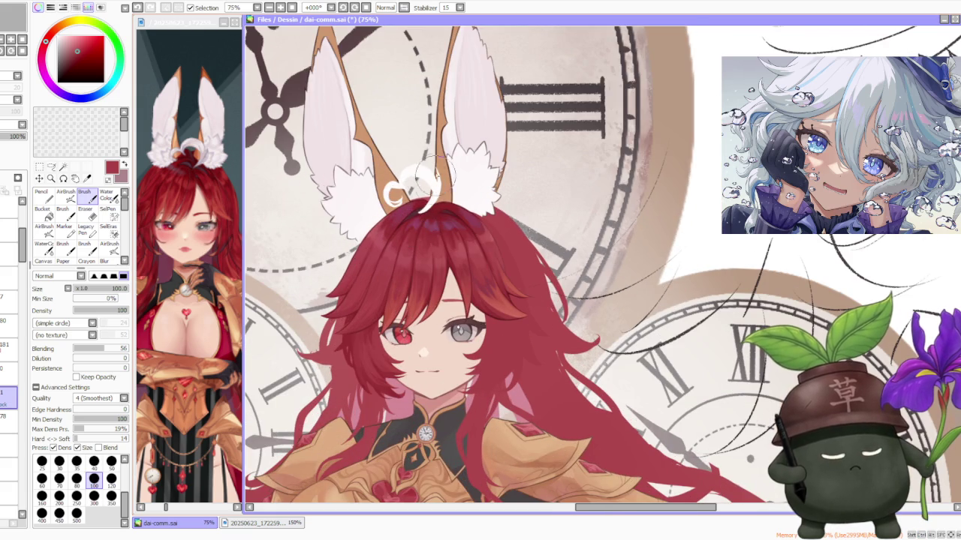
scroll(464, 270, up, 2)
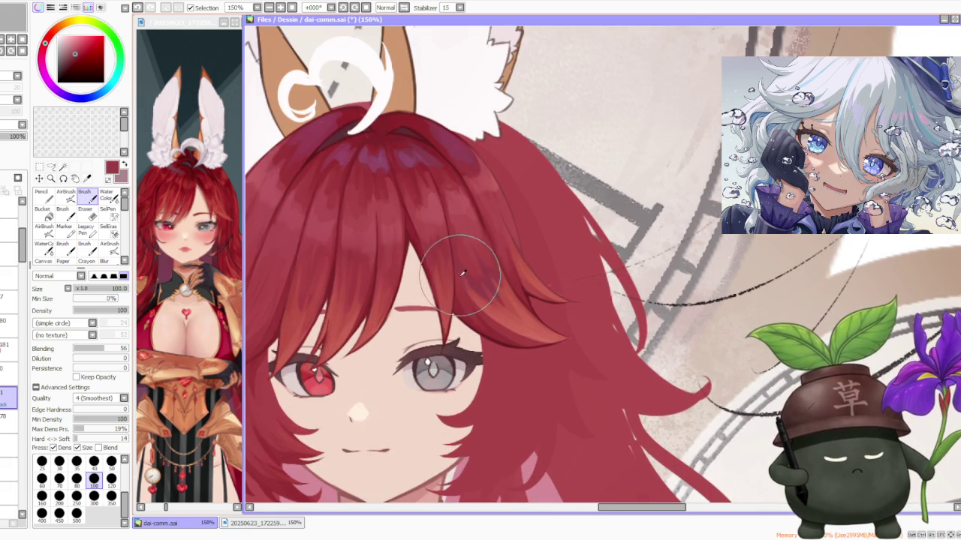
scroll(443, 270, down, 2)
scroll(405, 411, up, 2)
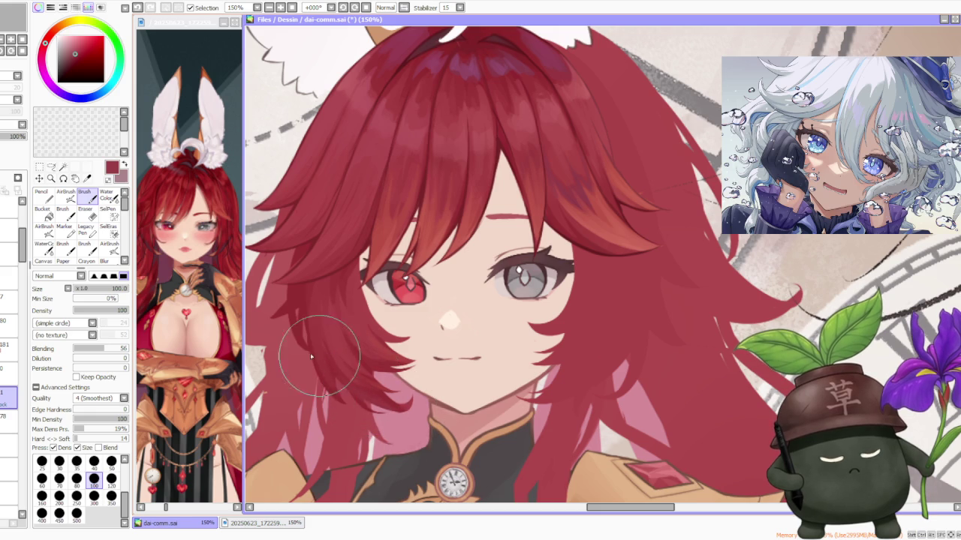
key(ctrl+z)
key(ctrl+y)
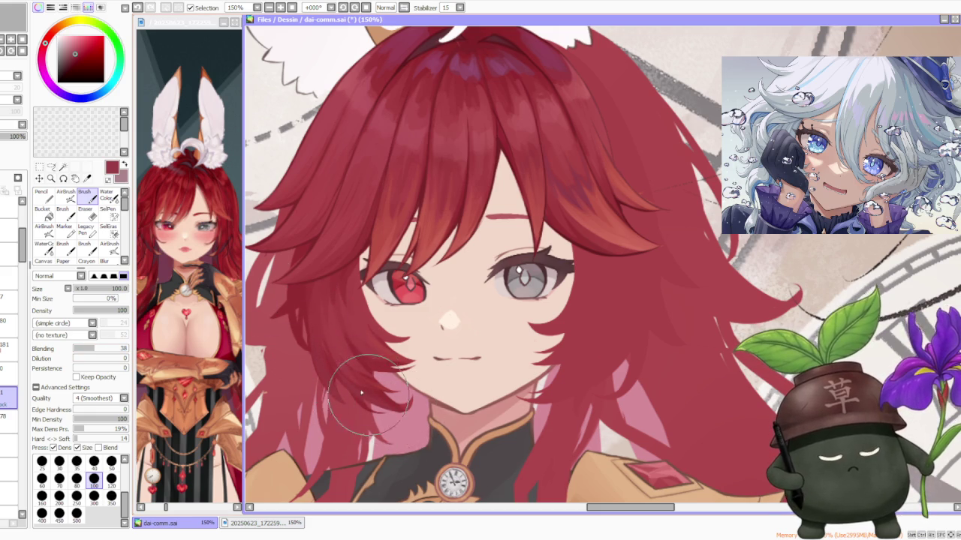
key(ctrl+z)
key(ctrl+y)
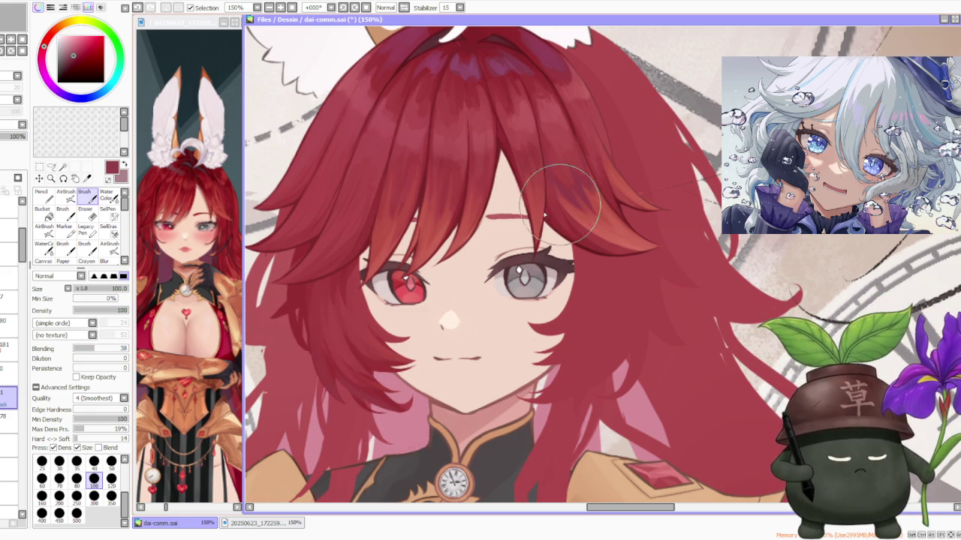
key(ctrl+z)
key(ctrl+y)
key(ctrl+z)
key(ctrl+y)
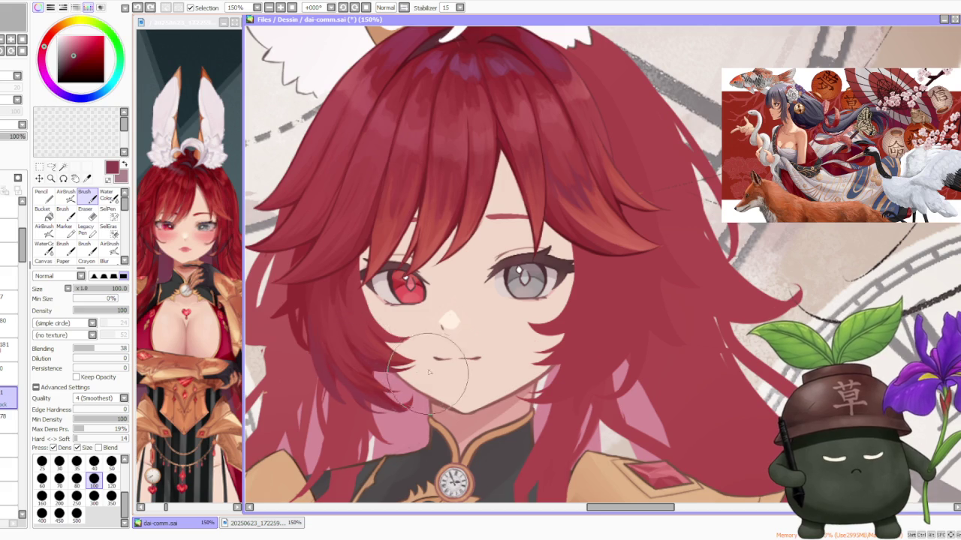
- Paint a deeper red strand over the hair left of the red eye
scroll(429, 249, down, 4)
scroll(428, 249, up, 4)
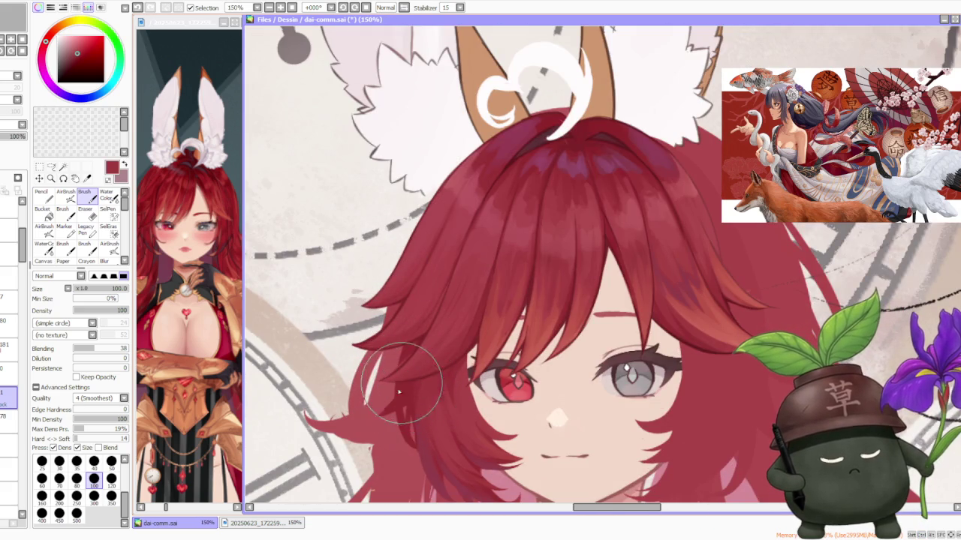
drag(416, 386, 399, 403)
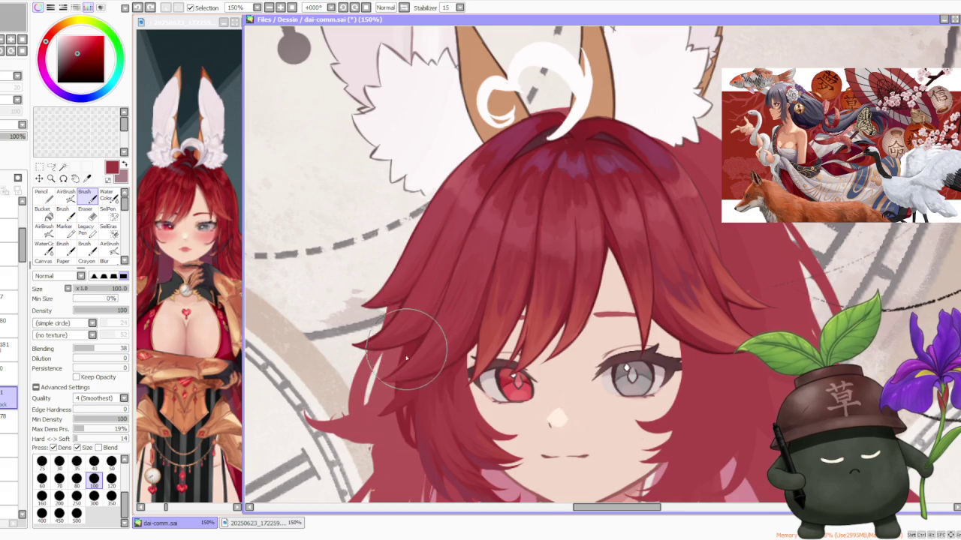
scroll(476, 289, down, 3)
scroll(459, 286, up, 3)
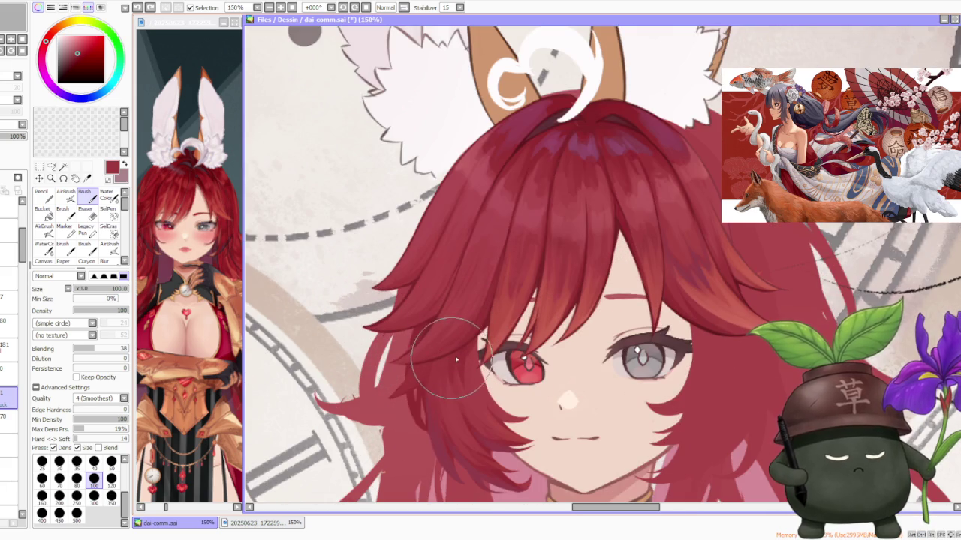
scroll(443, 315, down, 3)
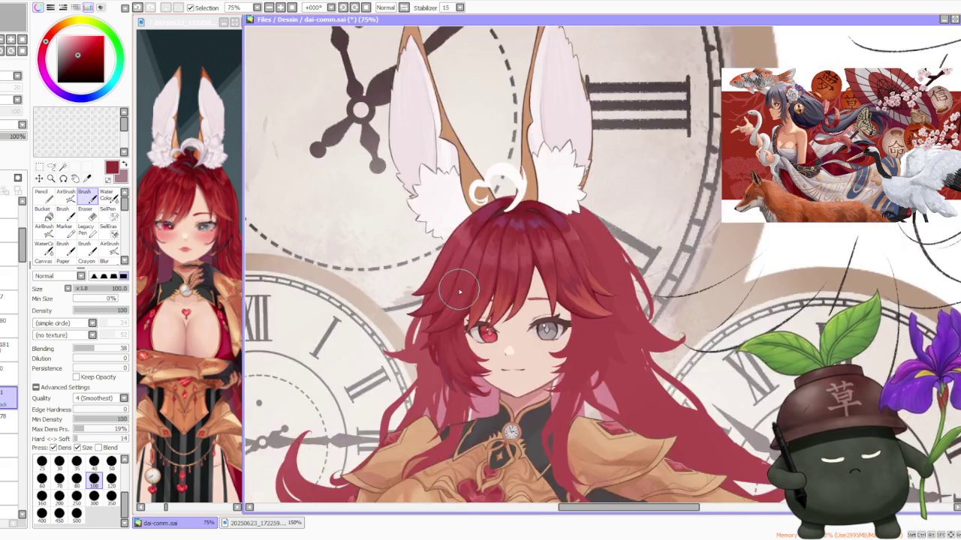
scroll(459, 291, down, 2)
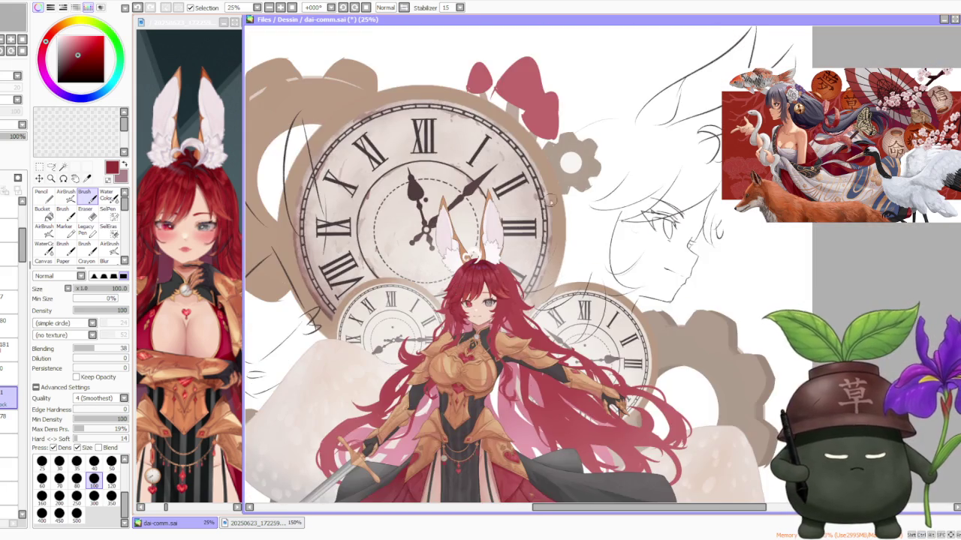
scroll(608, 202, down, 1)
scroll(552, 263, up, 1)
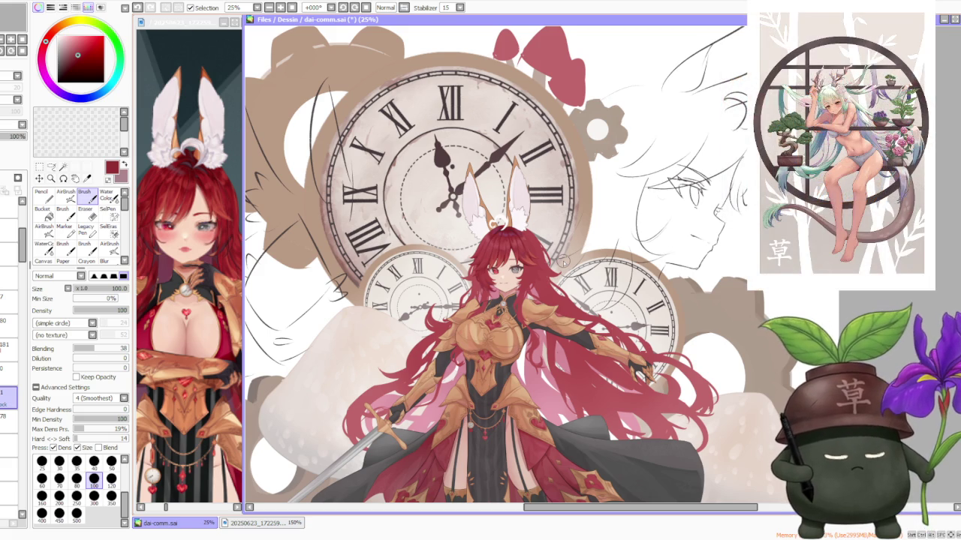
- Zoom in and out to check the new shading on the left-side hair
scroll(593, 293, up, 1)
scroll(589, 289, up, 1)
scroll(585, 289, up, 1)
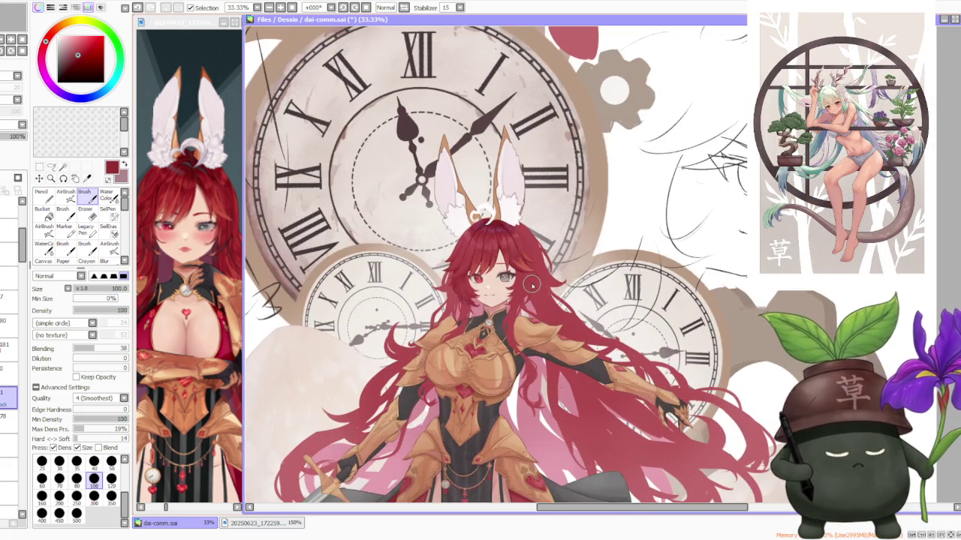
scroll(527, 283, up, 1)
scroll(450, 269, up, 1)
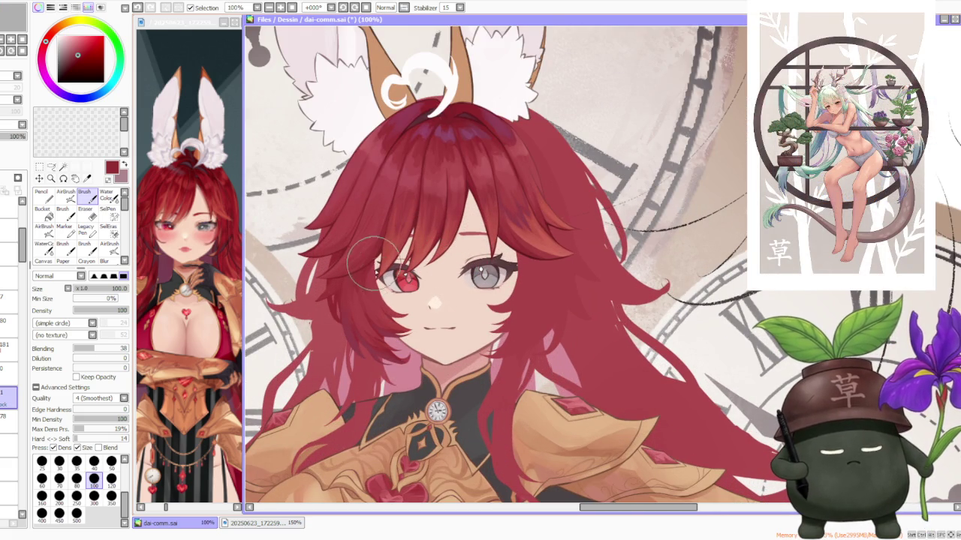
scroll(351, 315, up, 1)
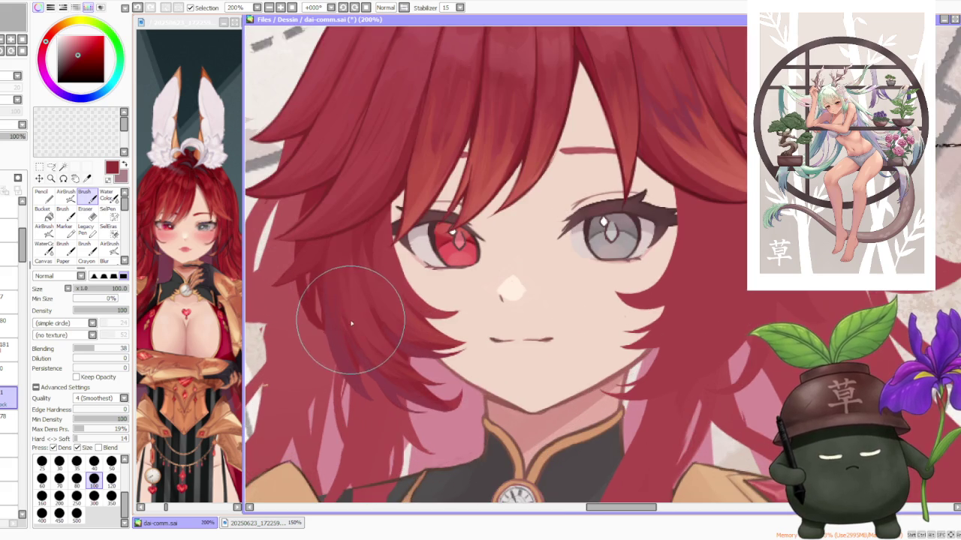
scroll(379, 365, up, 1)
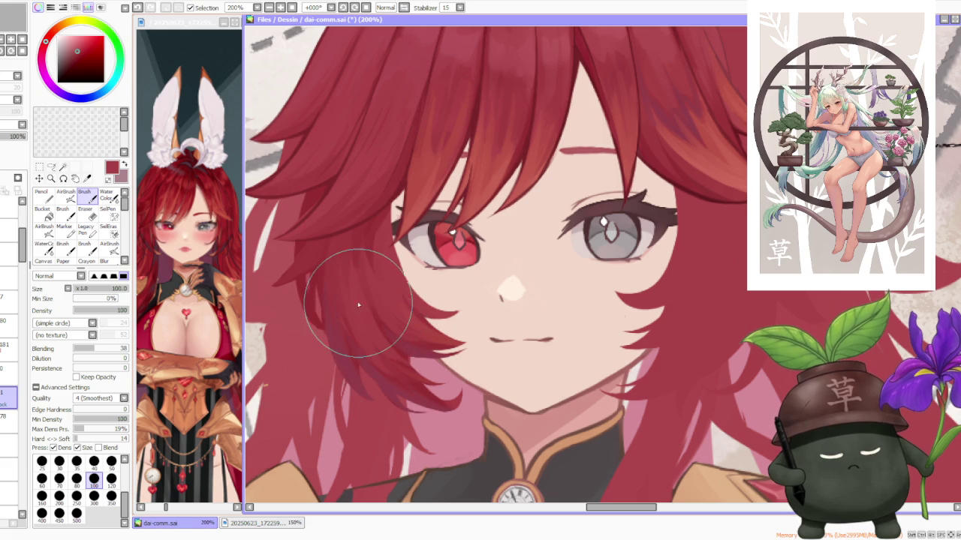
scroll(379, 300, down, 1)
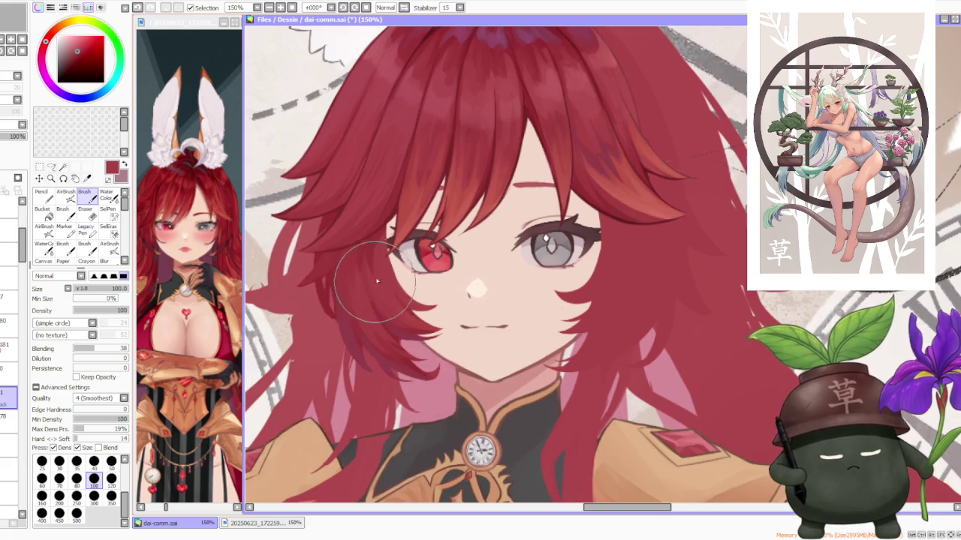
scroll(361, 255, up, 1)
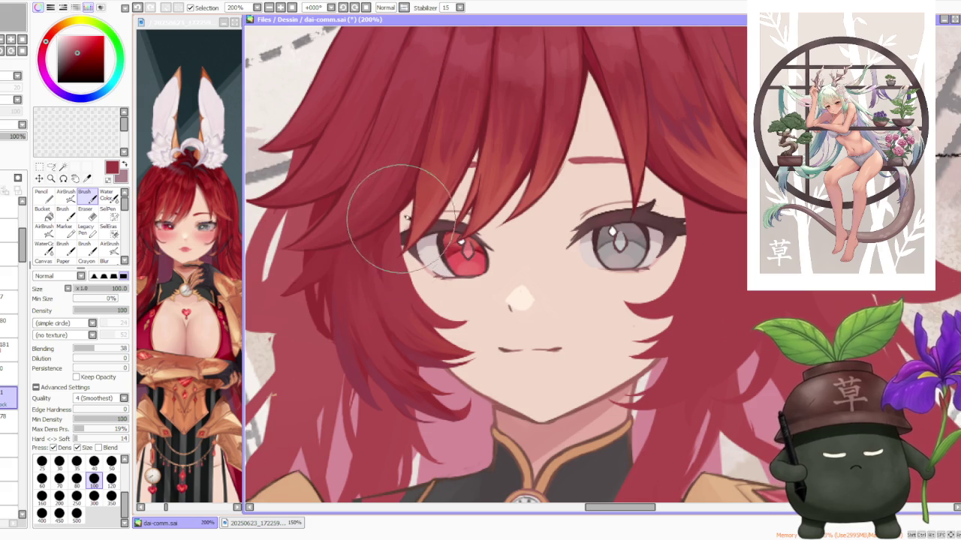
scroll(428, 225, down, 1)
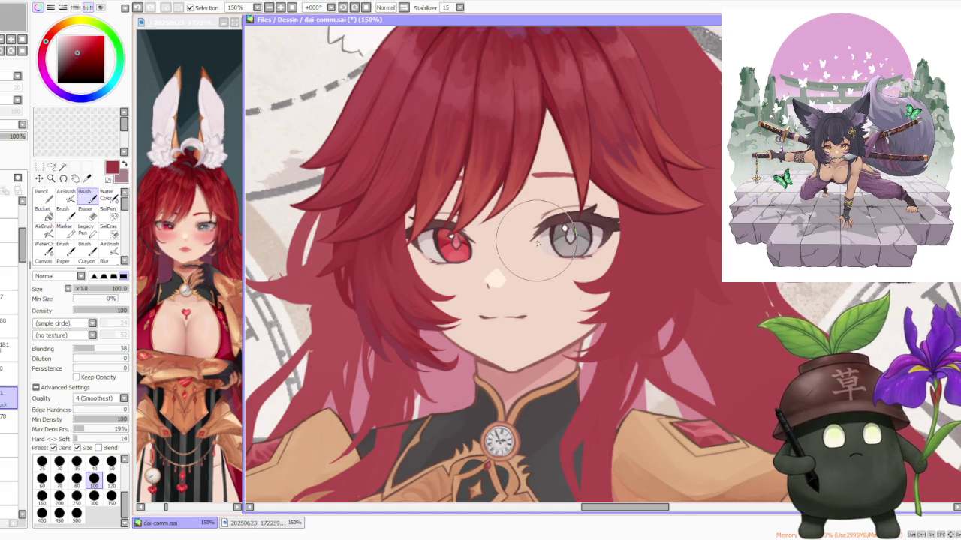
scroll(538, 242, down, 2)
scroll(537, 242, down, 1)
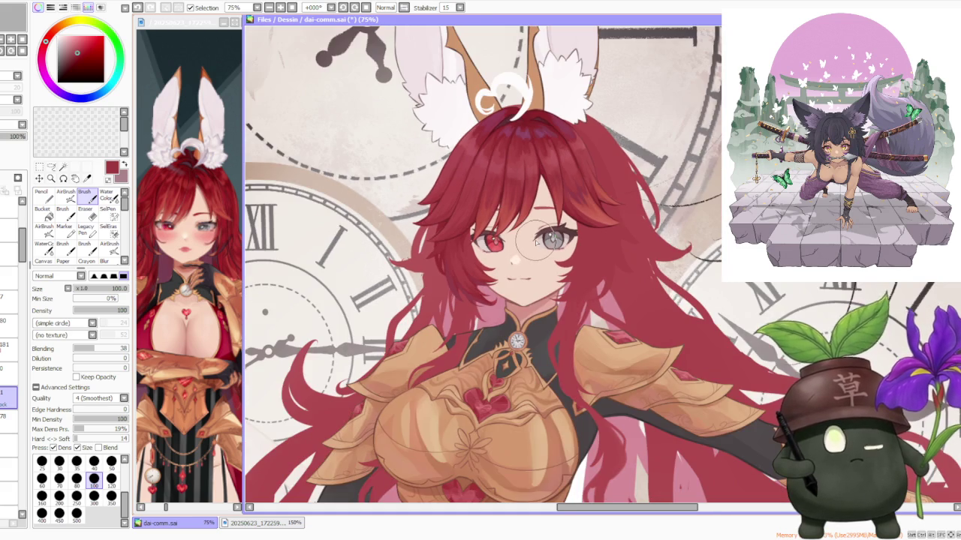
scroll(537, 242, down, 1)
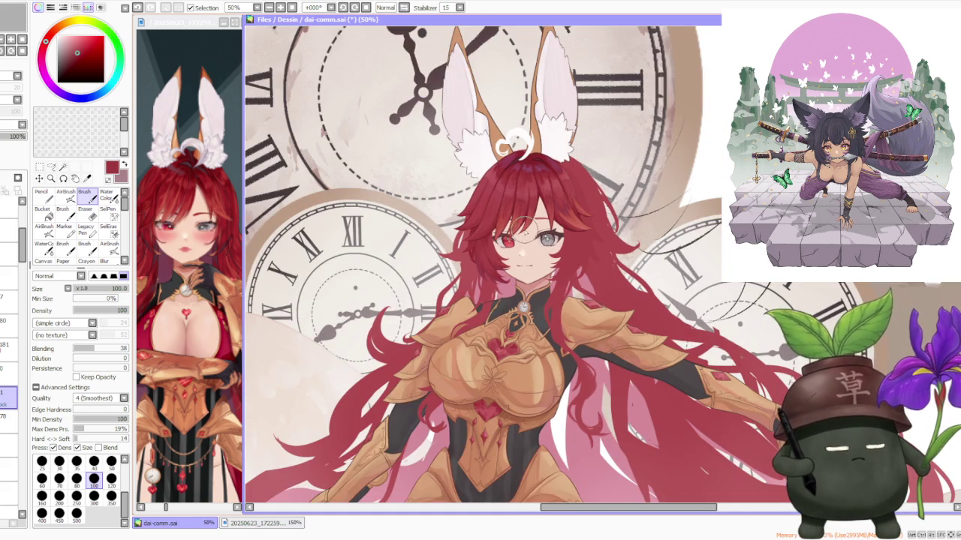
scroll(537, 241, down, 1)
scroll(541, 240, down, 1)
scroll(548, 238, down, 1)
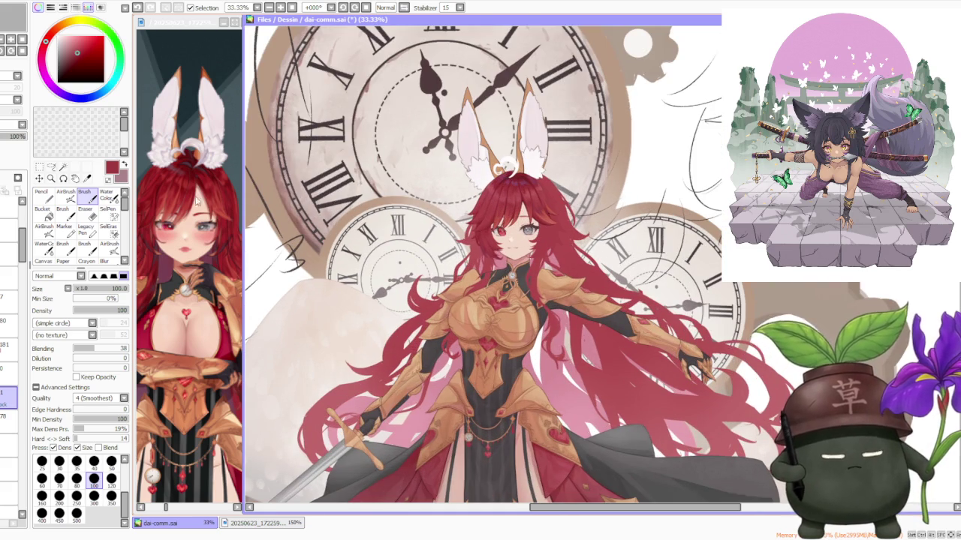
scroll(511, 167, down, 2)
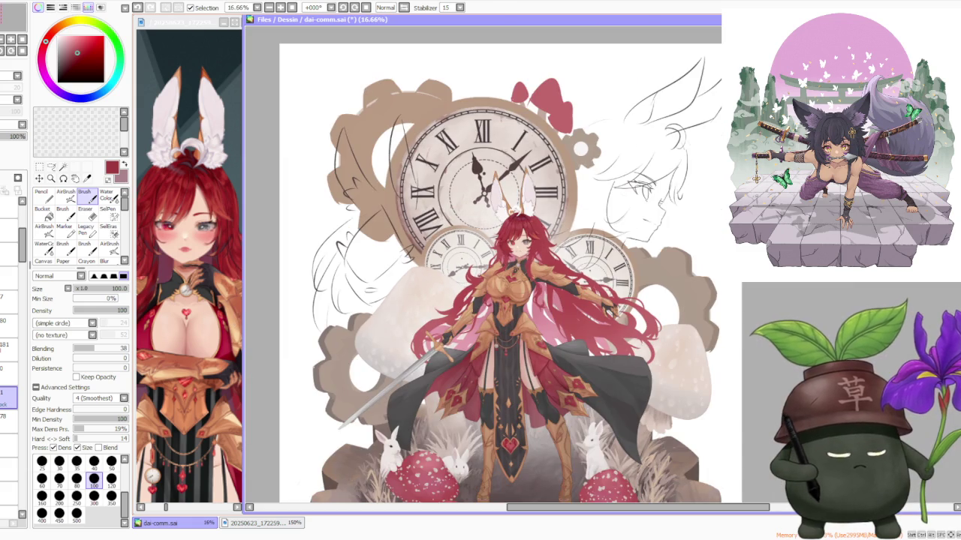
scroll(645, 274, up, 1)
scroll(615, 277, up, 1)
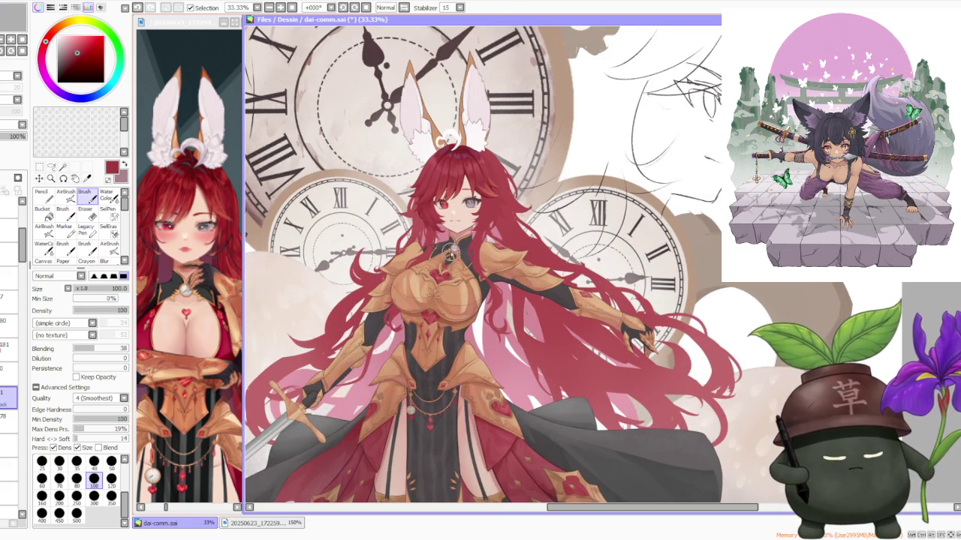
scroll(469, 259, down, 1)
scroll(470, 237, down, 1)
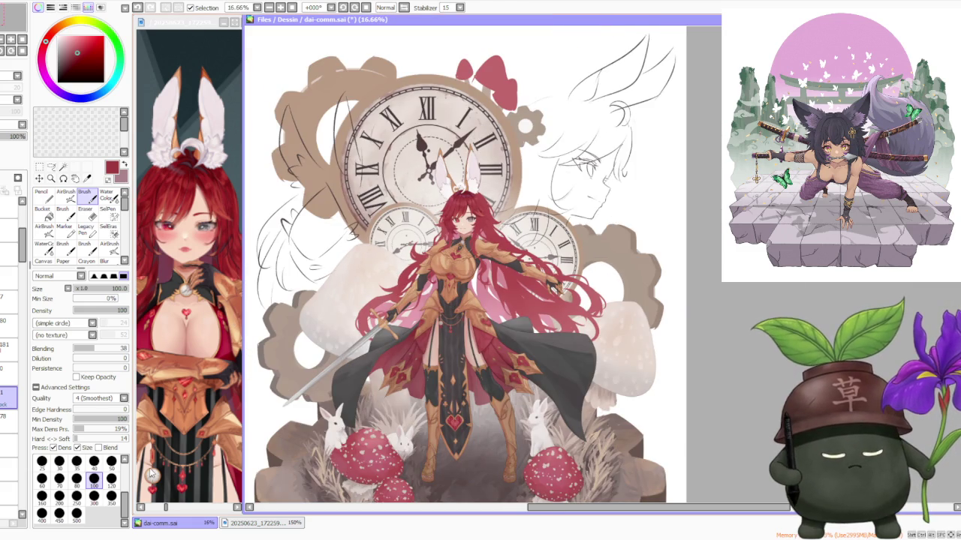
click(151, 469)
click(237, 508)
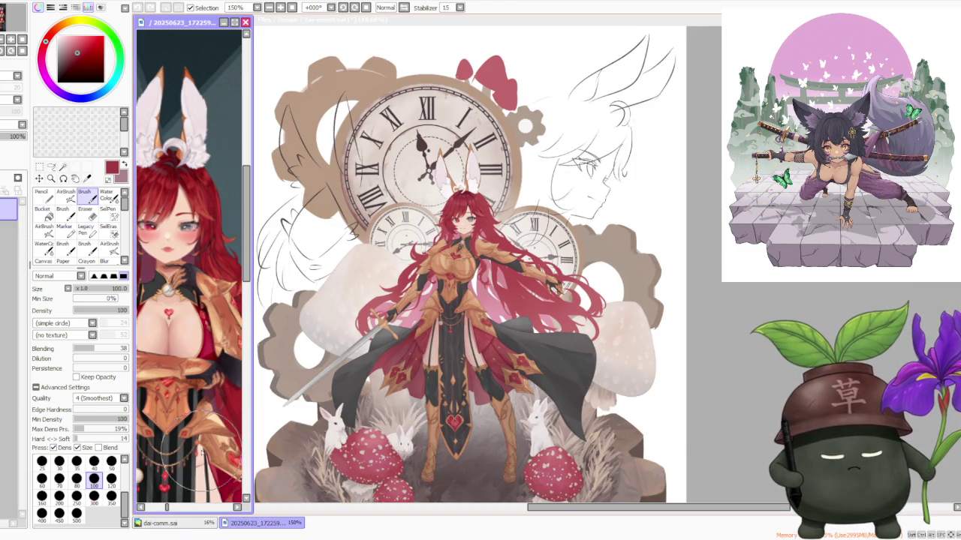
scroll(196, 439, down, 2)
scroll(196, 439, down, 1)
scroll(196, 439, up, 1)
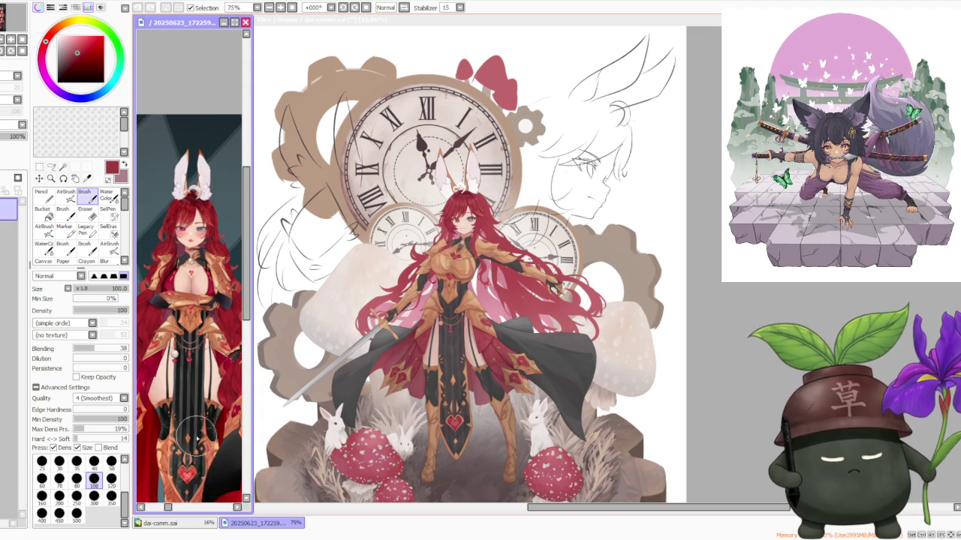
click(237, 508)
scroll(220, 316, down, 1)
scroll(220, 315, down, 1)
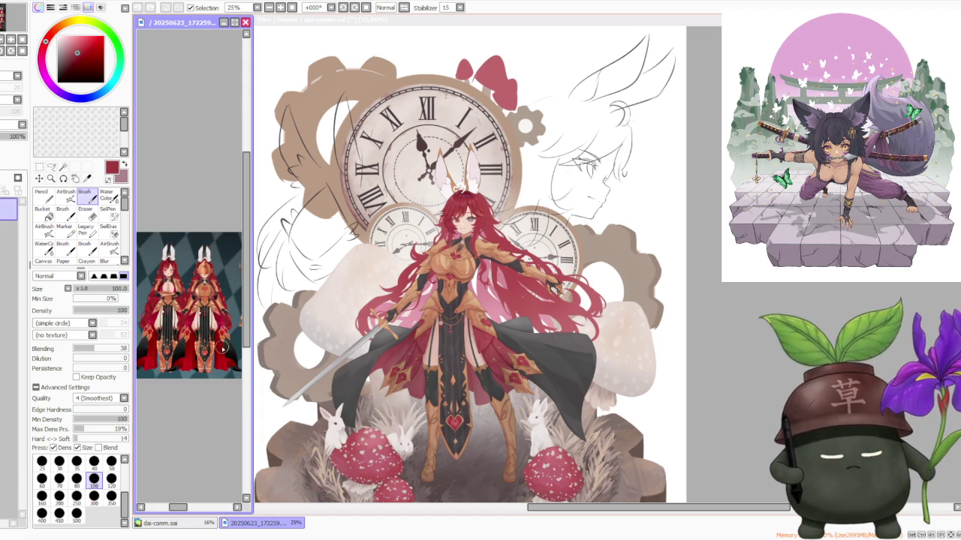
scroll(223, 346, up, 1)
scroll(210, 263, up, 1)
scroll(207, 257, up, 1)
scroll(199, 249, up, 1)
scroll(193, 244, up, 1)
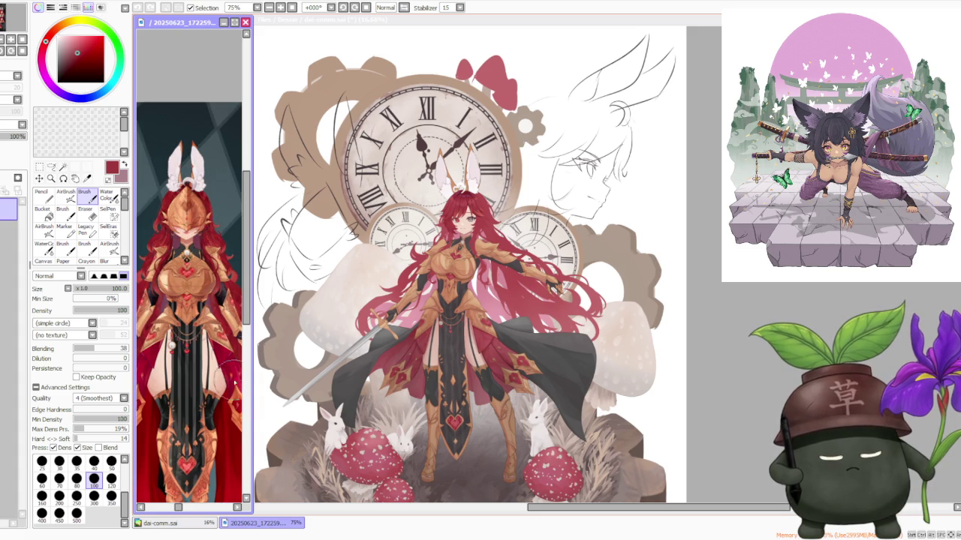
scroll(212, 420, down, 2)
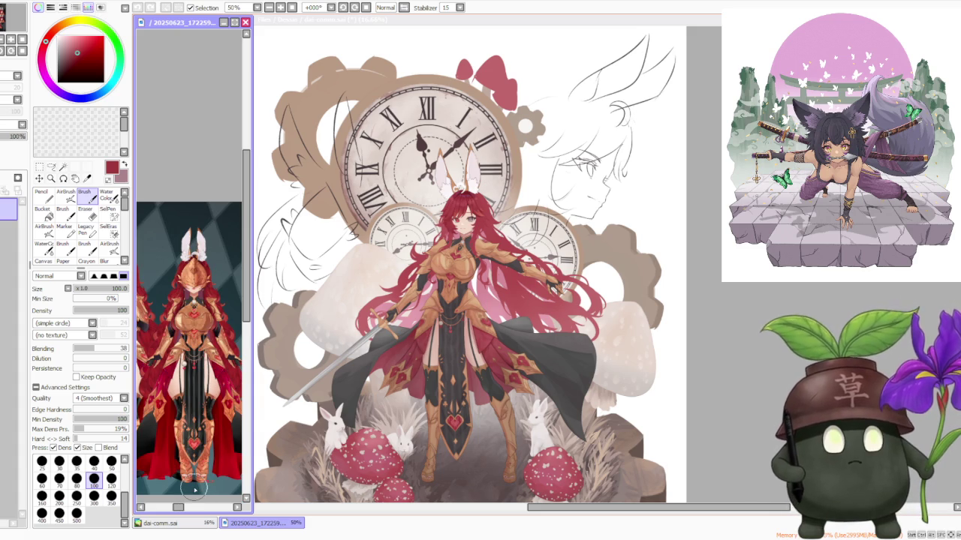
drag(179, 507, 178, 510)
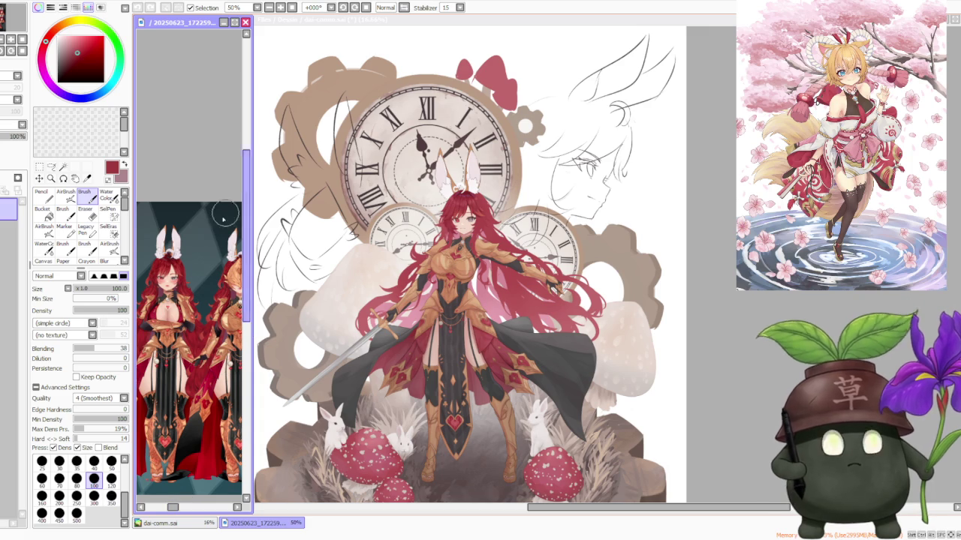
drag(173, 511, 169, 511)
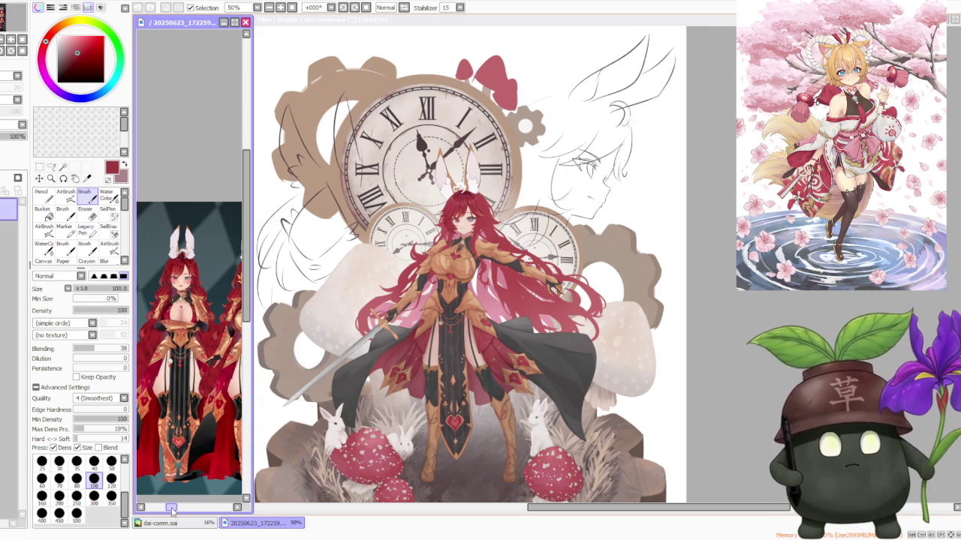
scroll(164, 305, up, 1)
scroll(165, 304, up, 1)
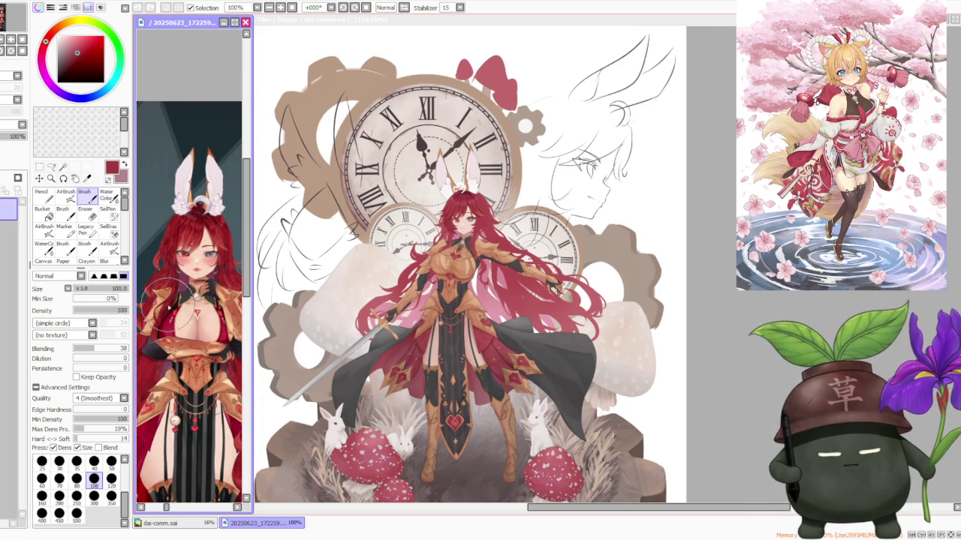
click(702, 249)
scroll(538, 239, up, 1)
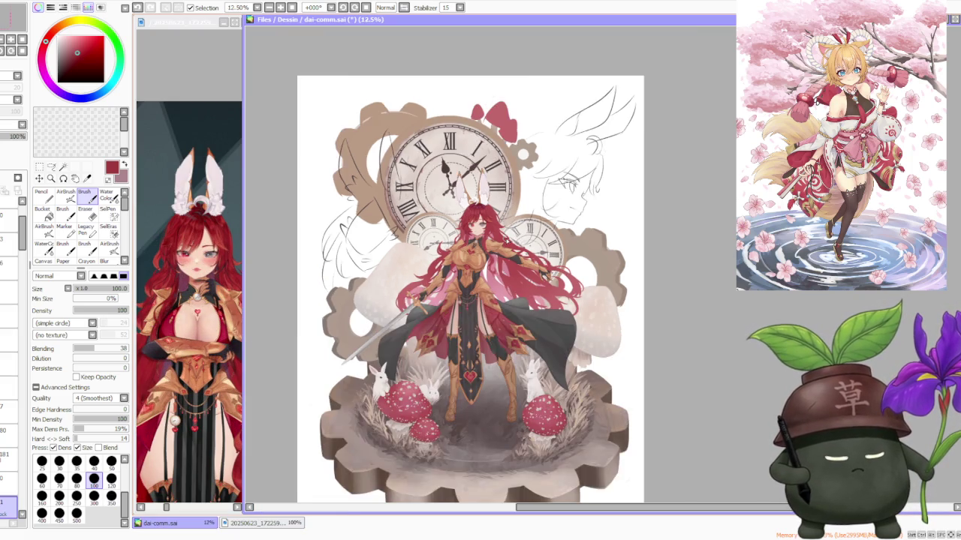
scroll(505, 241, up, 1)
scroll(469, 219, up, 1)
scroll(467, 218, up, 1)
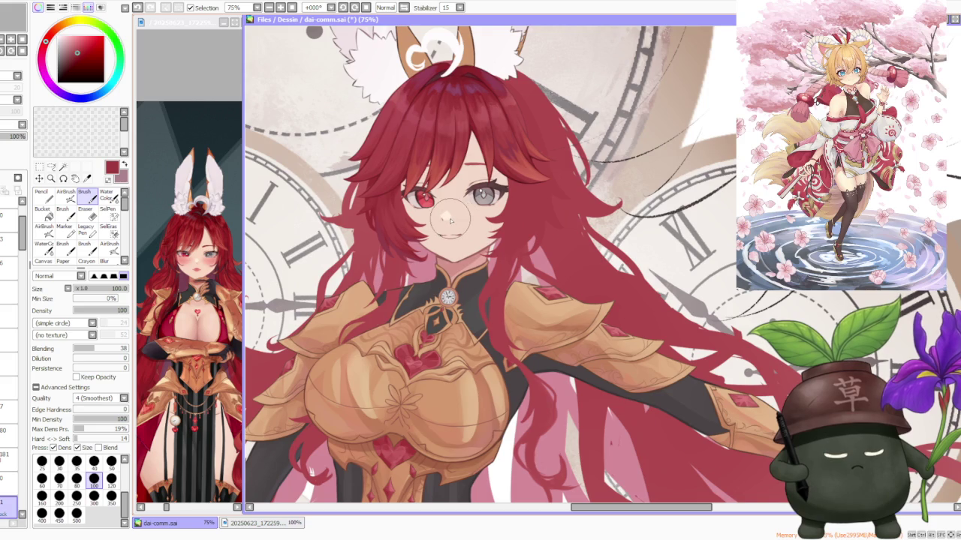
scroll(450, 219, down, 1)
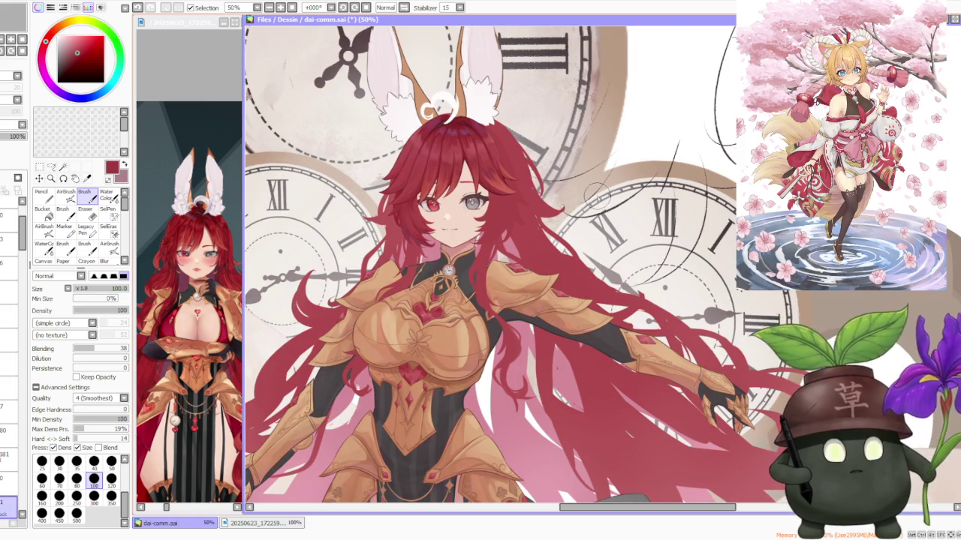
scroll(597, 194, down, 2)
scroll(601, 189, down, 1)
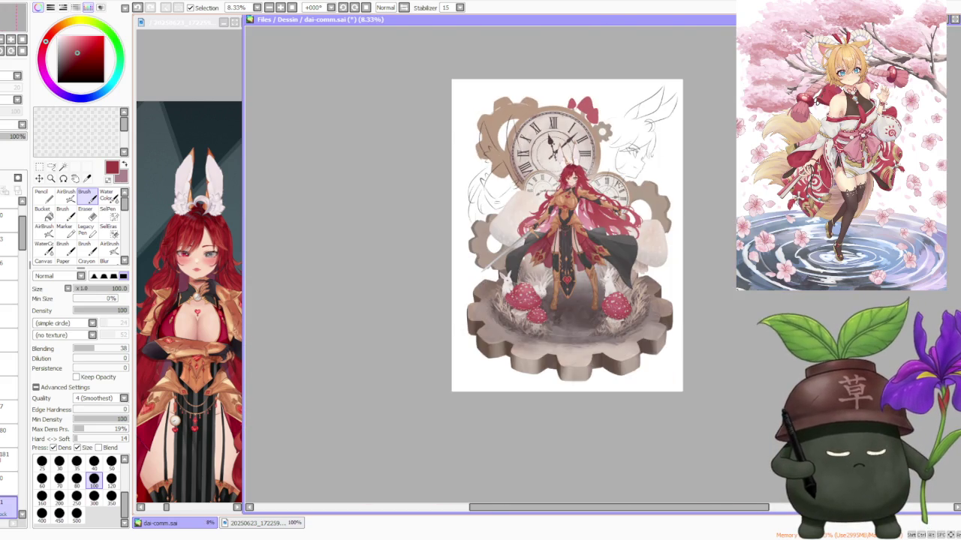
scroll(607, 183, up, 1)
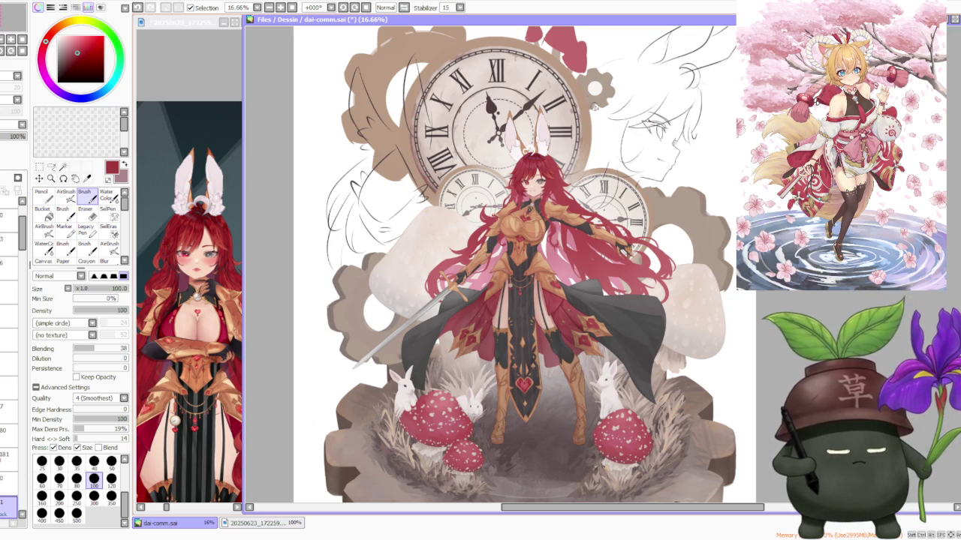
scroll(565, 155, up, 1)
scroll(563, 181, up, 1)
scroll(499, 184, up, 1)
scroll(515, 182, up, 1)
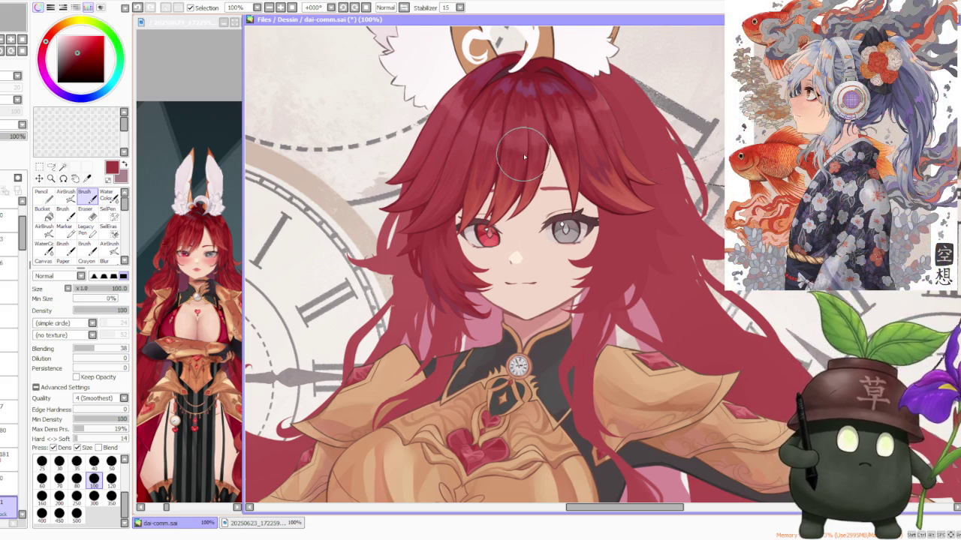
scroll(524, 154, down, 1)
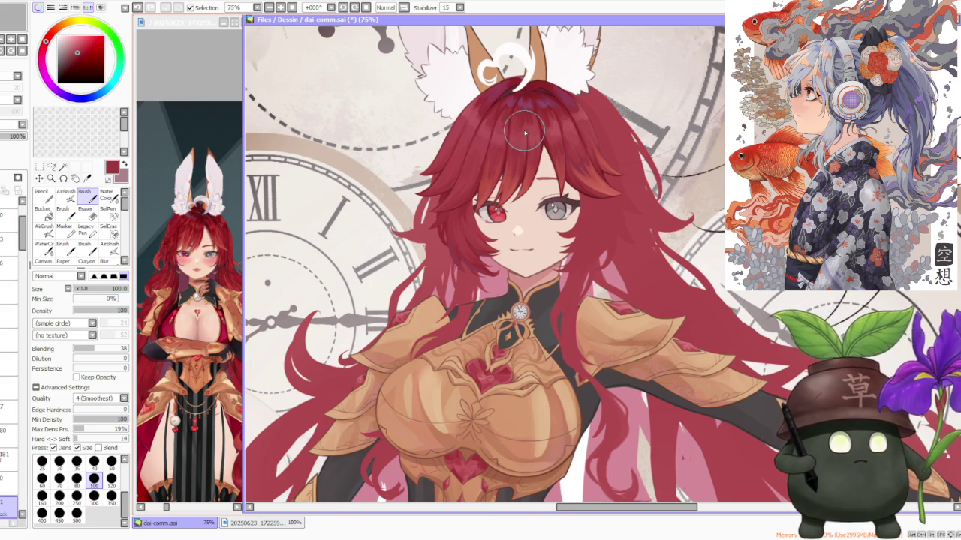
scroll(524, 133, down, 1)
scroll(517, 126, down, 1)
scroll(514, 122, down, 1)
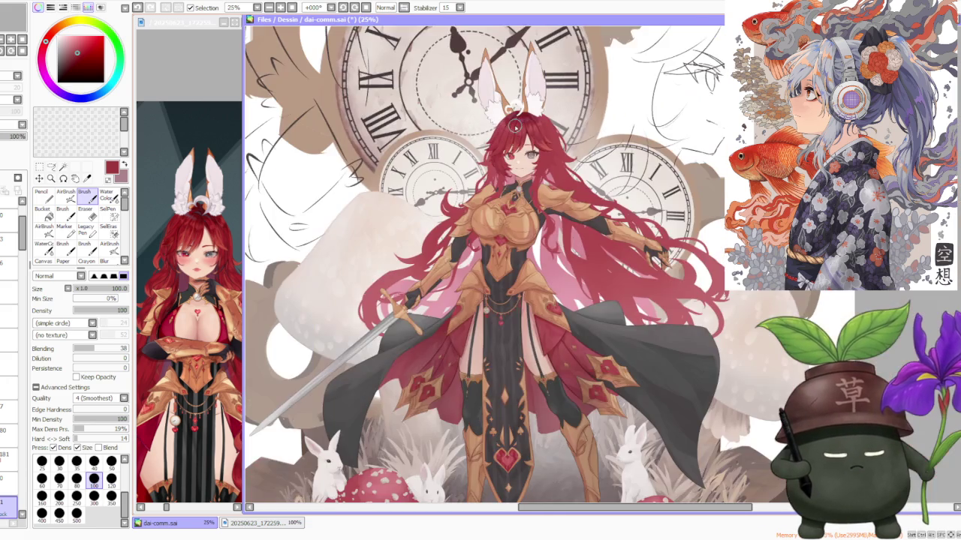
scroll(510, 159, down, 1)
scroll(504, 162, down, 1)
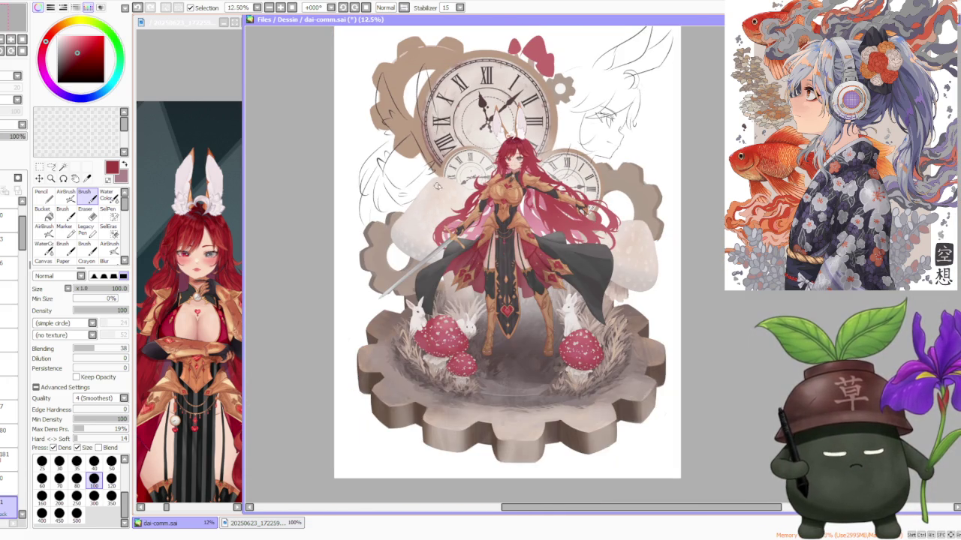
scroll(504, 162, down, 1)
scroll(434, 112, up, 3)
scroll(553, 208, down, 1)
scroll(500, 205, up, 1)
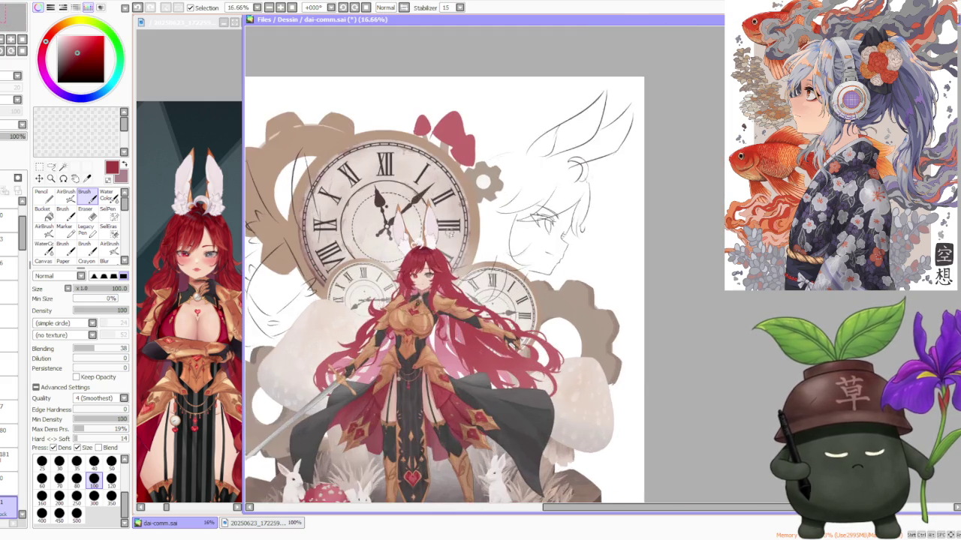
scroll(480, 218, up, 1)
scroll(434, 270, up, 1)
scroll(434, 270, down, 1)
scroll(429, 276, up, 1)
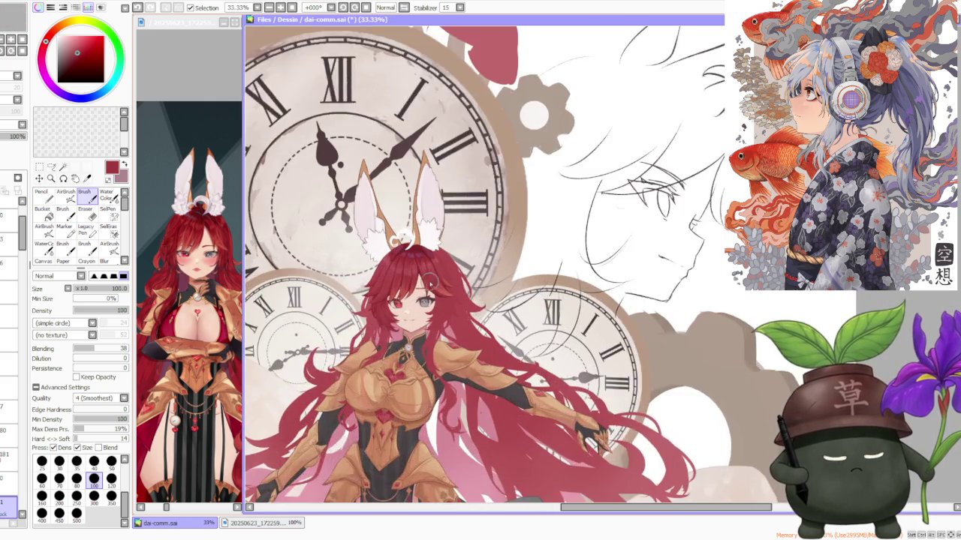
scroll(421, 284, up, 1)
scroll(420, 284, down, 1)
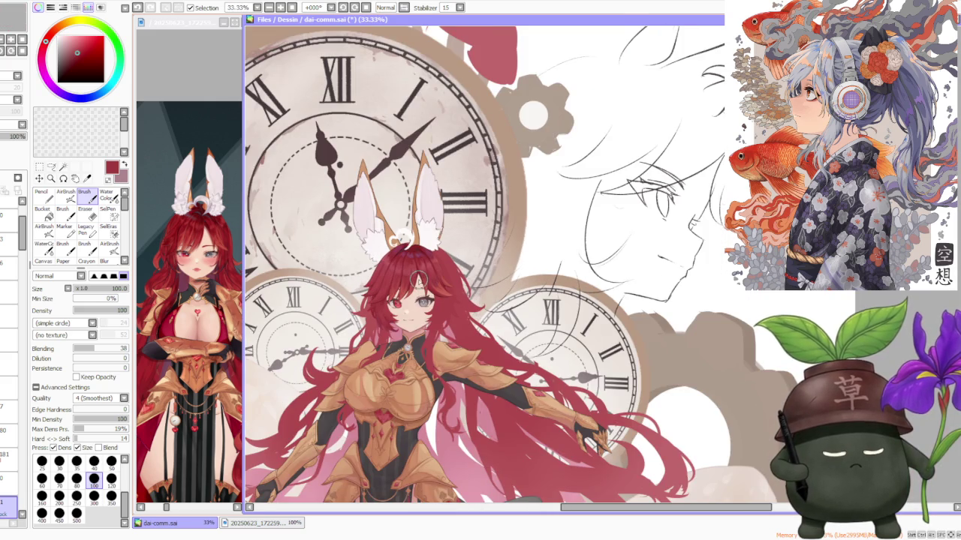
scroll(421, 284, down, 1)
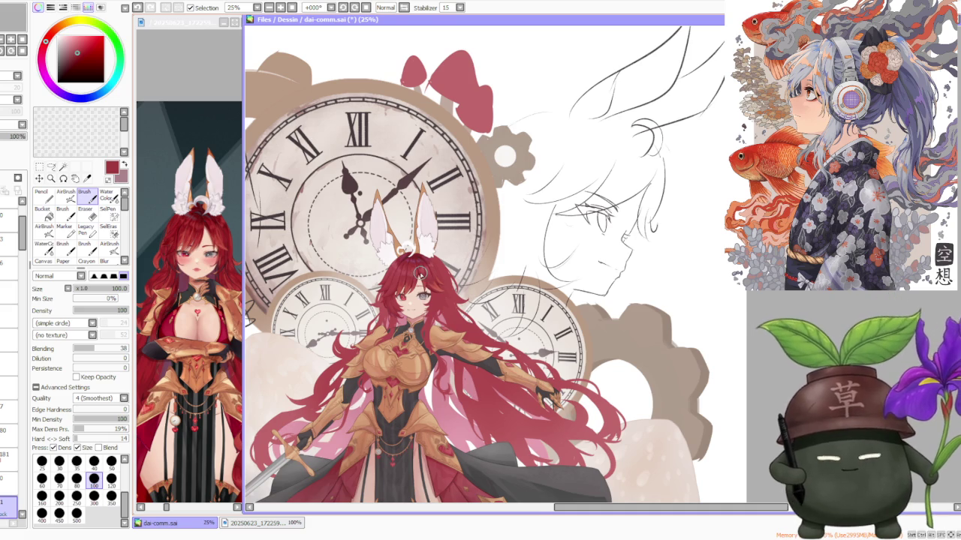
scroll(420, 274, down, 1)
scroll(426, 324, up, 1)
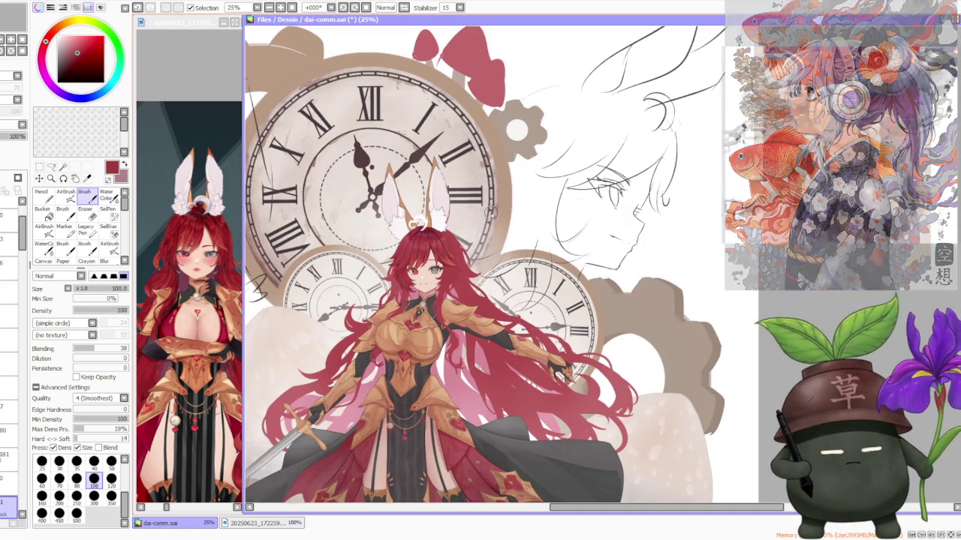
scroll(449, 257, up, 1)
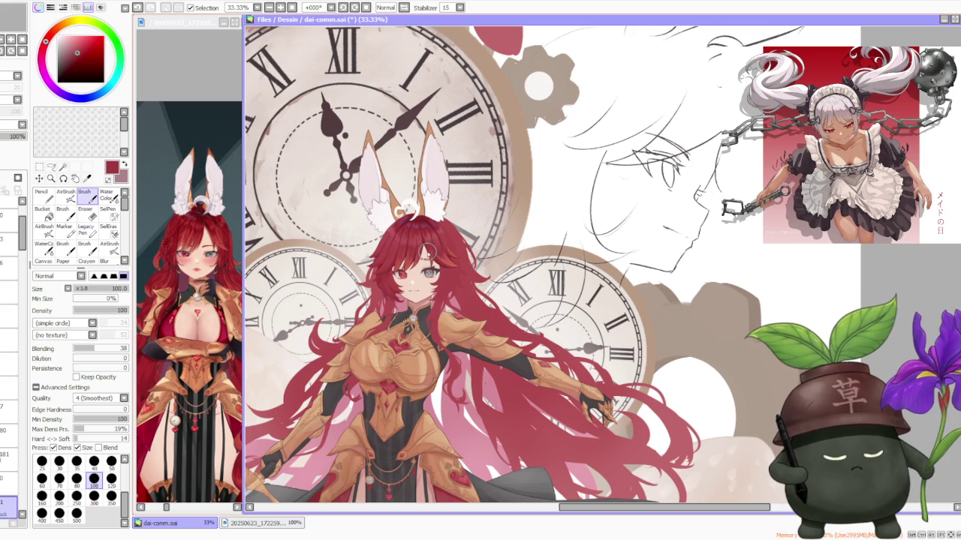
scroll(425, 250, down, 1)
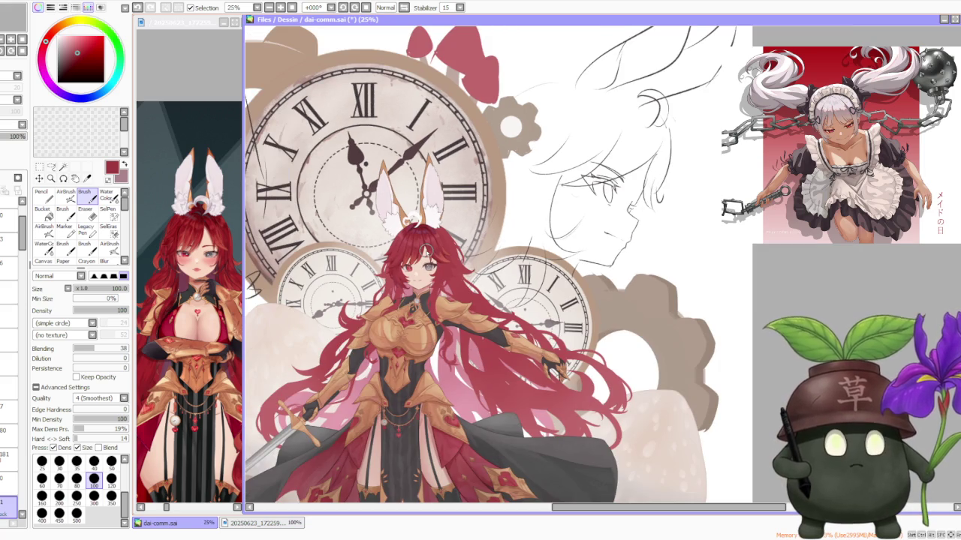
scroll(460, 258, down, 1)
scroll(441, 242, up, 3)
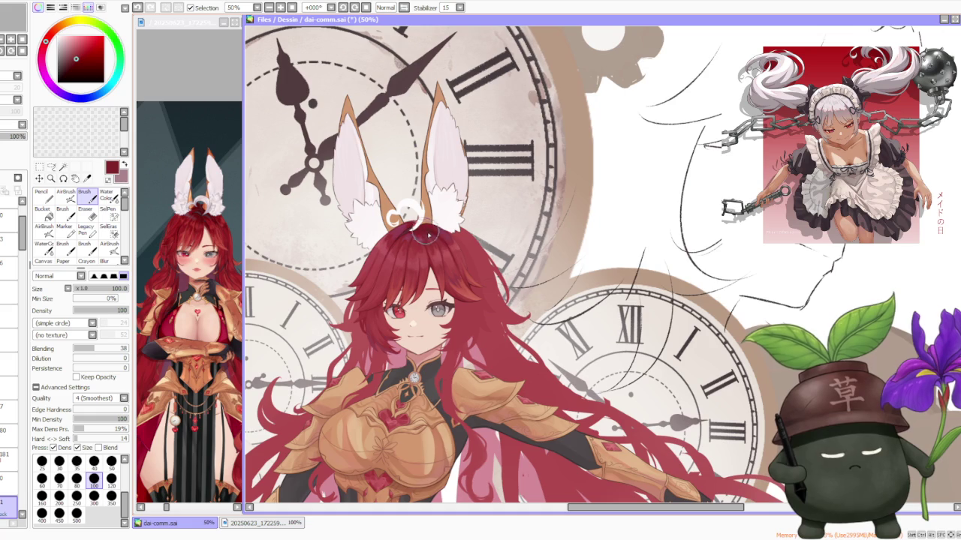
scroll(411, 310, up, 2)
scroll(373, 307, up, 1)
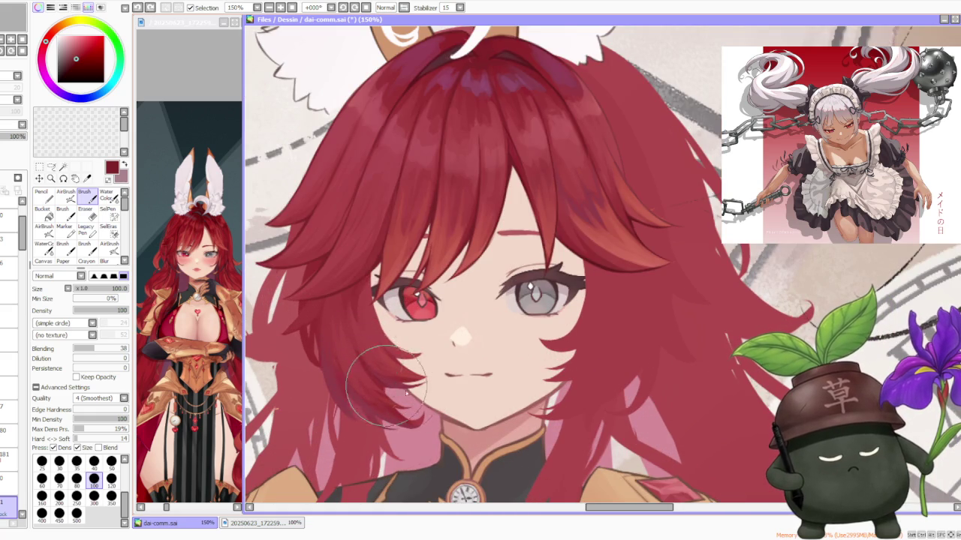
- Toggle the recent cheek hair strokes off and on with undo/redo to compare them
key(ctrl+z)
key(ctrl+y)
key(ctrl+z)
key(ctrl+z)
key(ctrl+y)
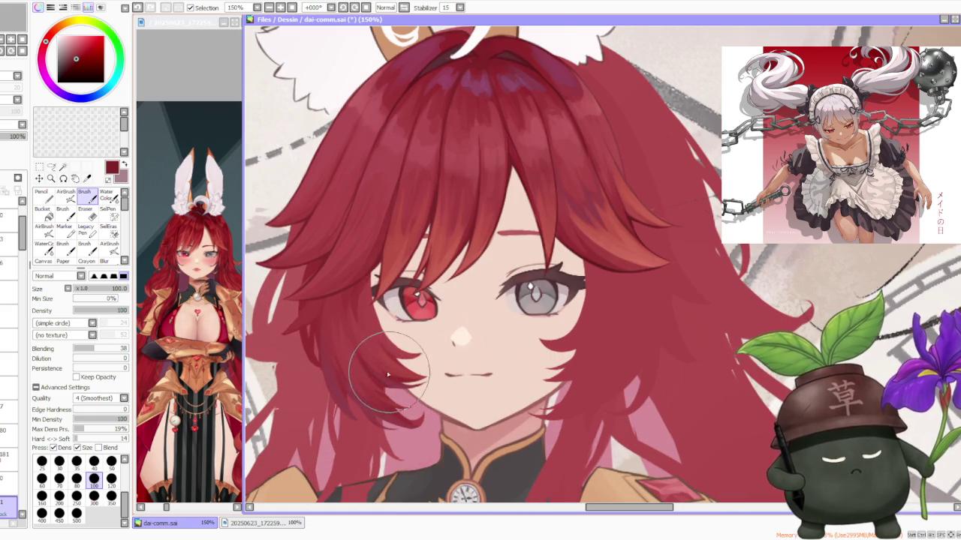
key(ctrl+z)
key(ctrl+y)
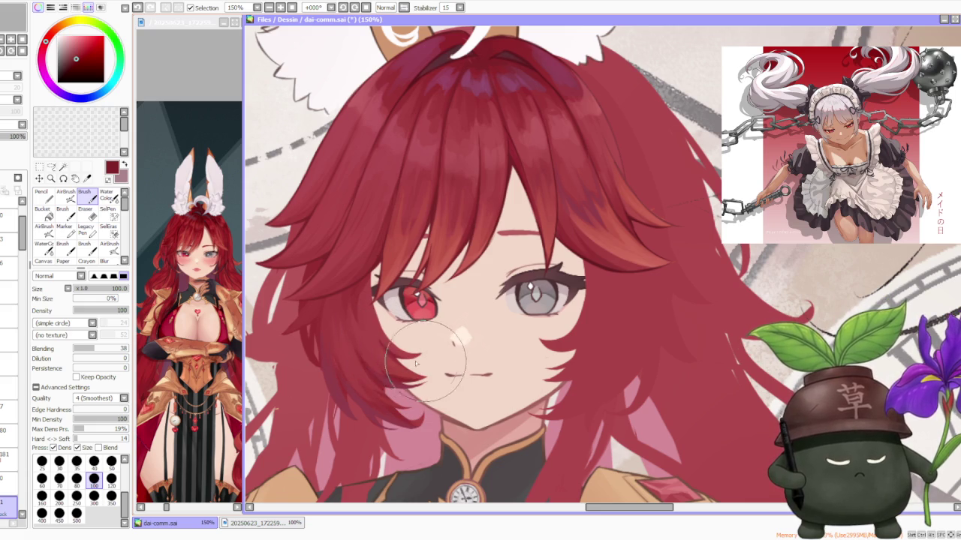
key(ctrl+z)
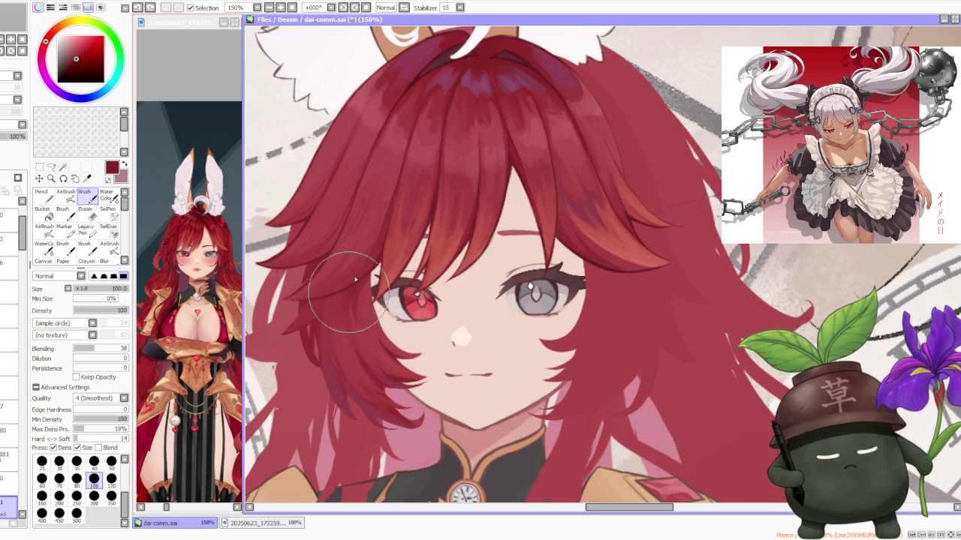
key(ctrl+y)
key(ctrl+z)
key(ctrl+y)
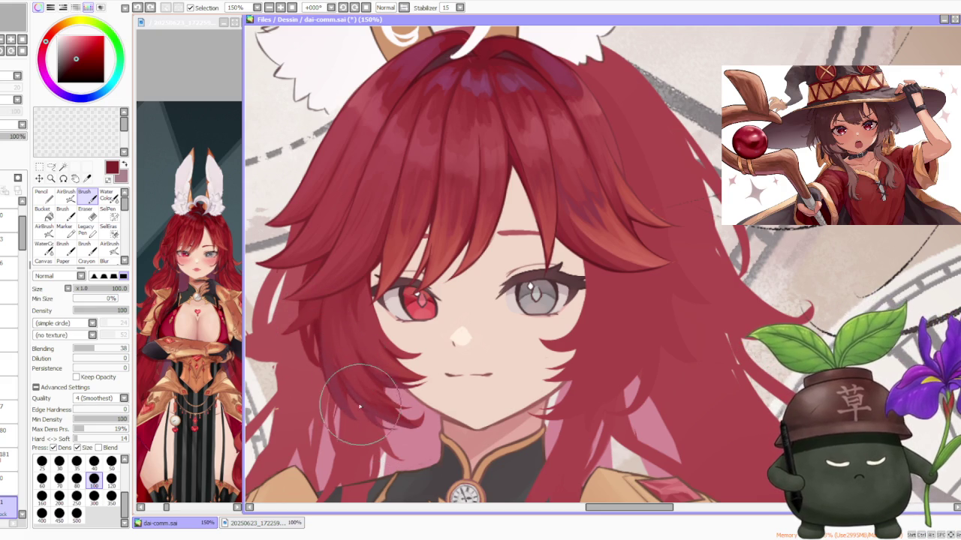
- Remove the pinkish chin stroke, paint a new cheek strand, pick a lighter red, undo the last stroke
key(ctrl+z)
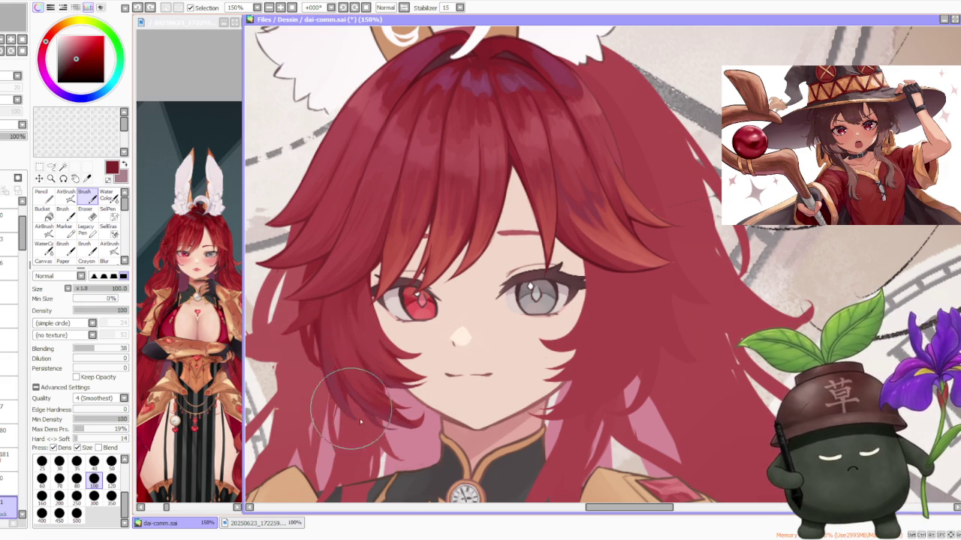
drag(355, 415, 331, 352)
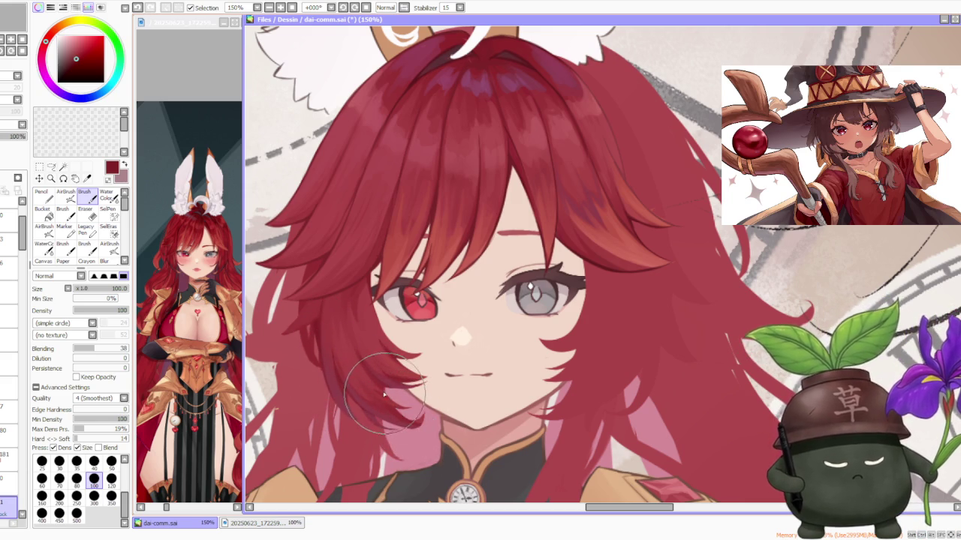
alt+click(382, 400)
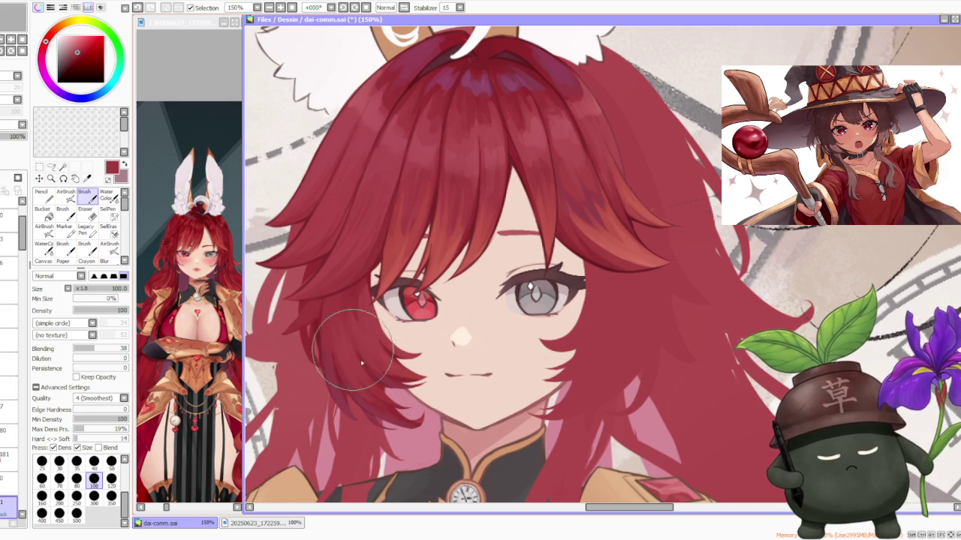
key(ctrl+z)
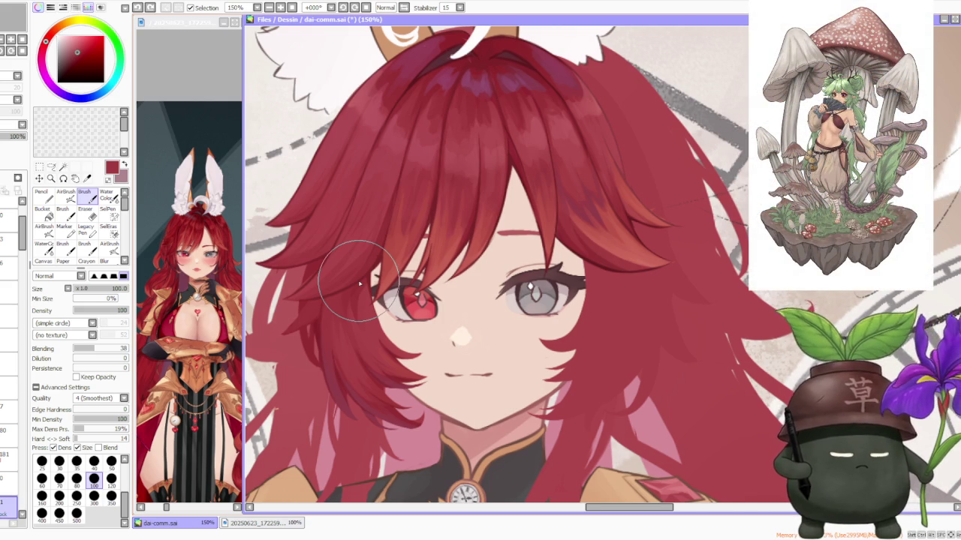
scroll(359, 284, down, 2)
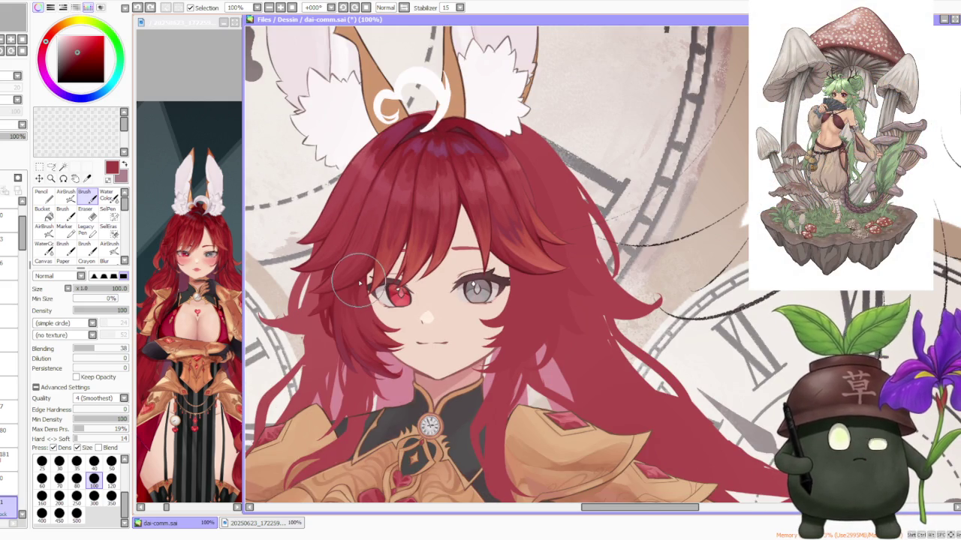
scroll(363, 255, down, 1)
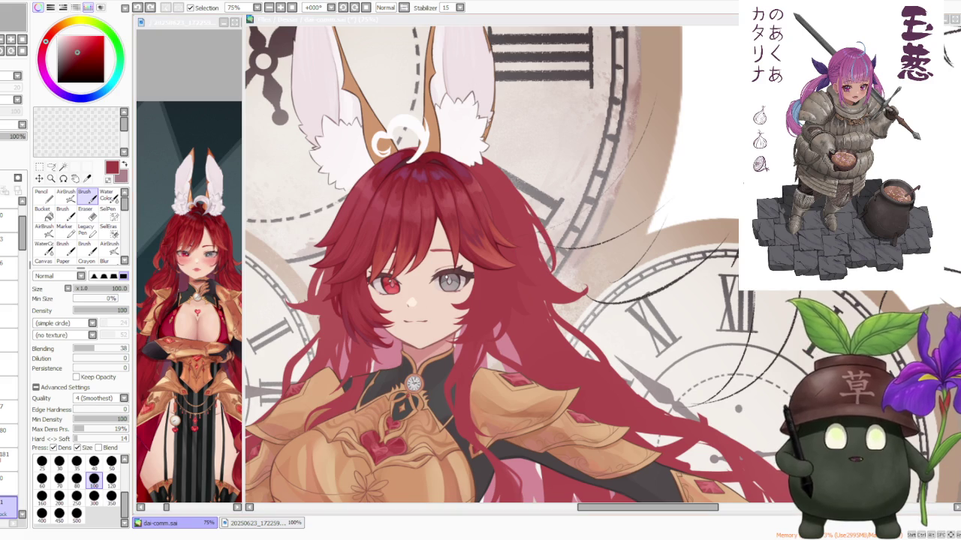
scroll(518, 263, down, 2)
scroll(518, 262, down, 1)
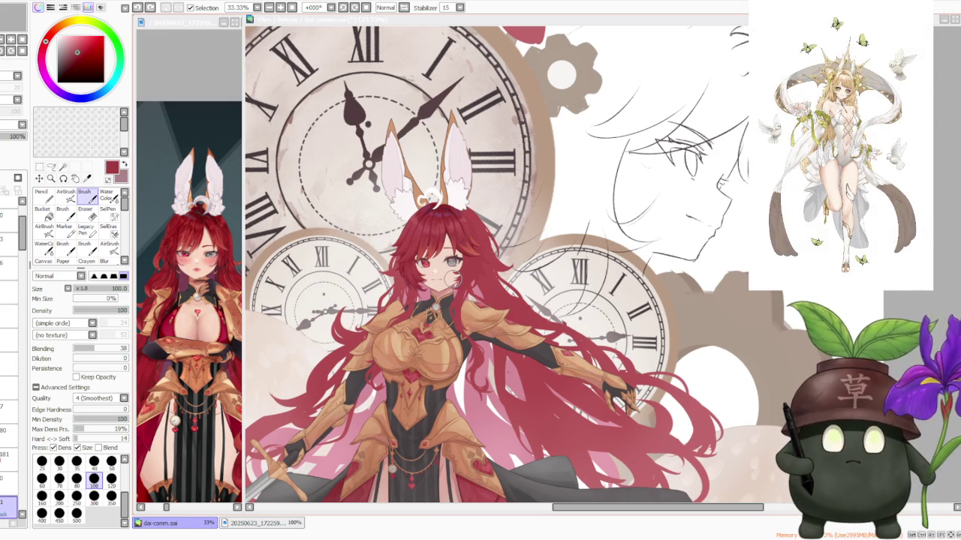
scroll(450, 279, down, 2)
scroll(523, 168, down, 1)
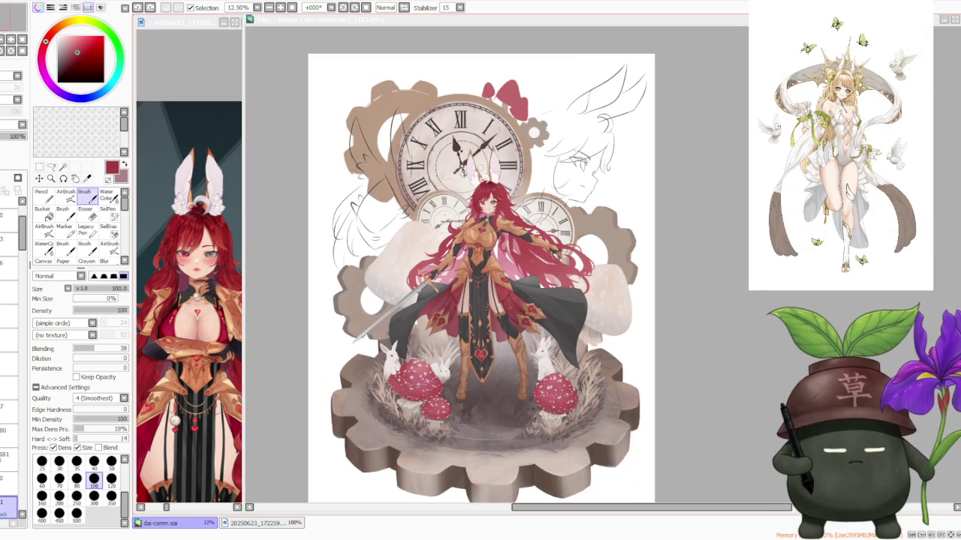
scroll(421, 227, up, 1)
scroll(451, 225, up, 1)
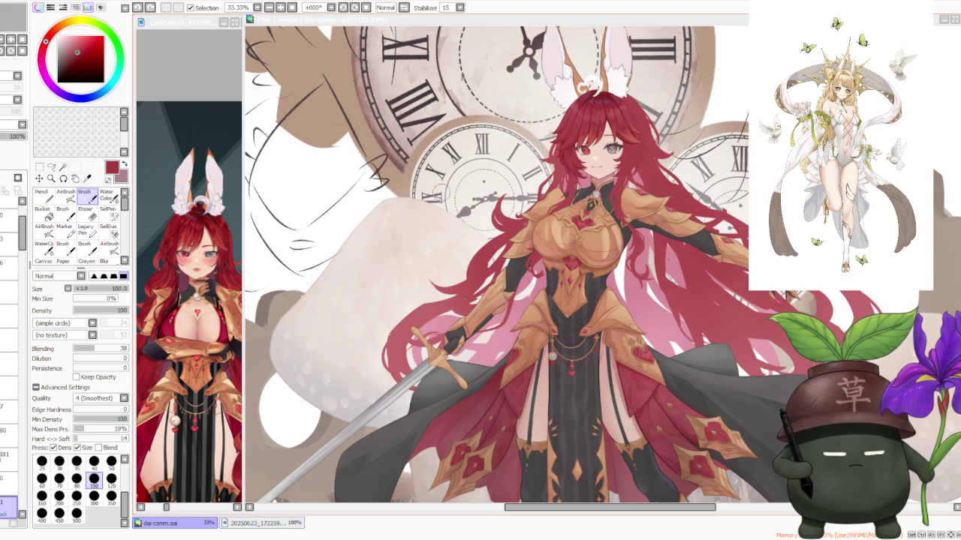
scroll(415, 199, down, 1)
scroll(501, 182, up, 2)
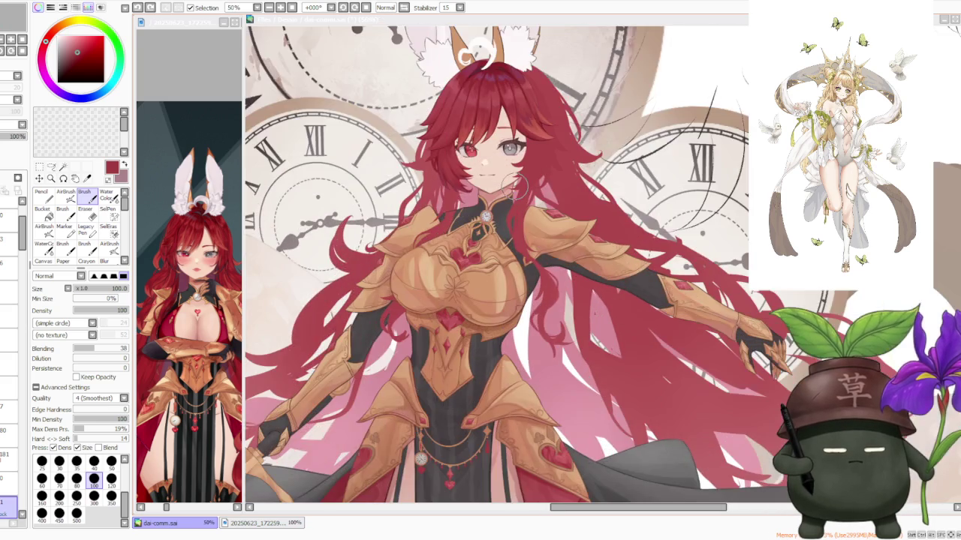
scroll(508, 184, down, 1)
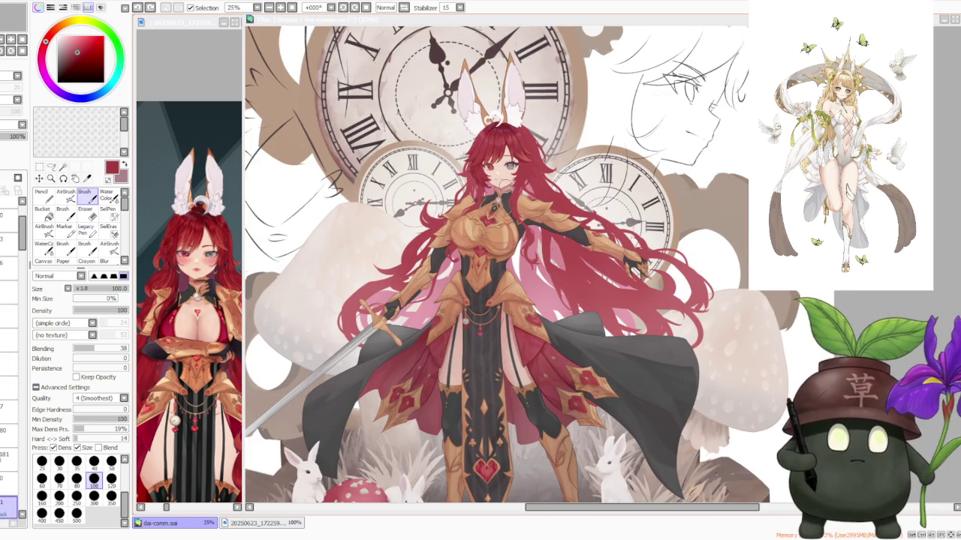
scroll(502, 191, down, 1)
scroll(503, 191, up, 1)
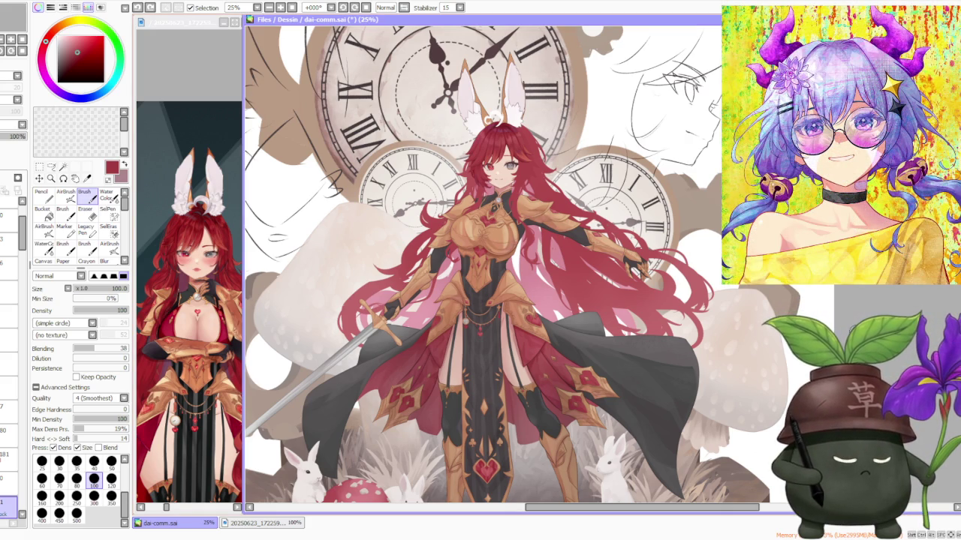
scroll(845, 311, down, 1)
scroll(844, 311, down, 1)
scroll(845, 311, up, 1)
scroll(844, 312, up, 1)
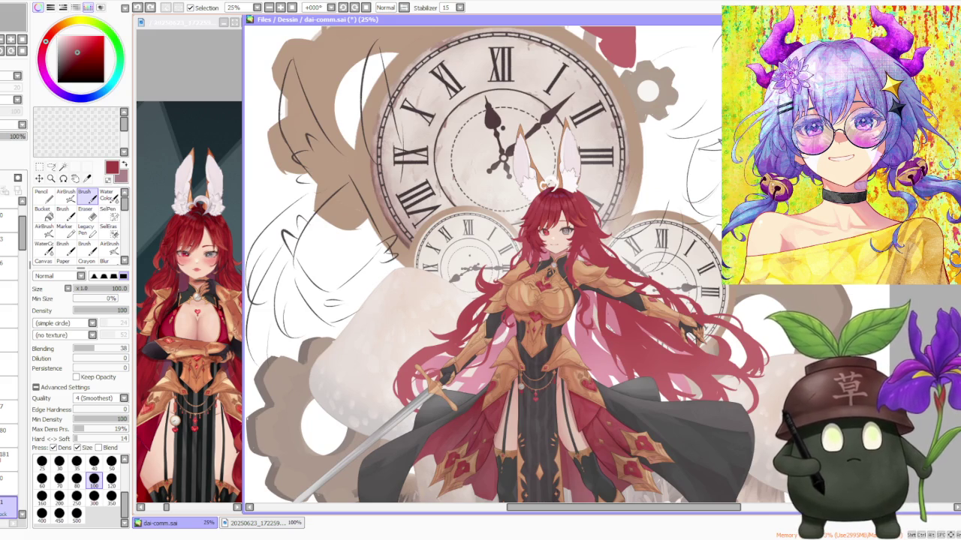
scroll(600, 240, down, 1)
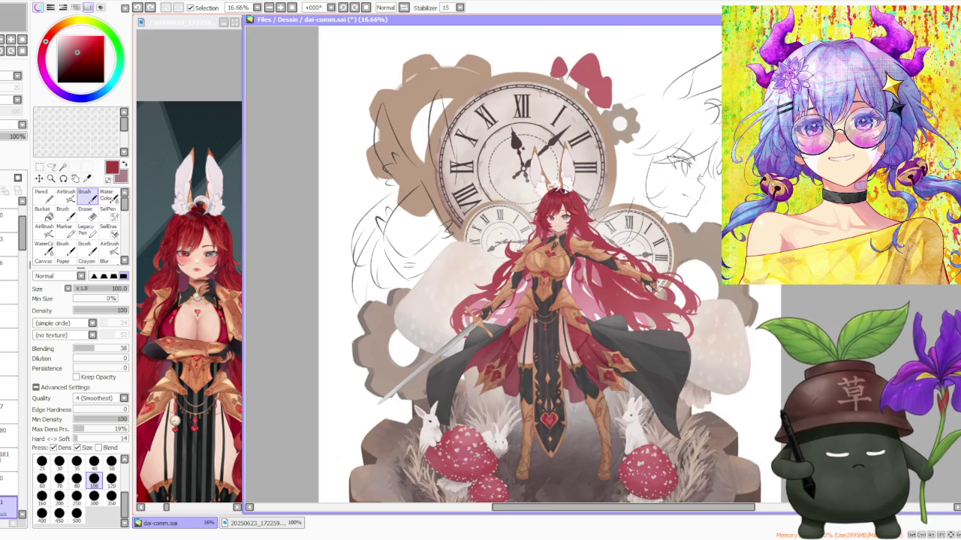
scroll(582, 193, up, 1)
scroll(581, 194, up, 1)
scroll(578, 196, up, 2)
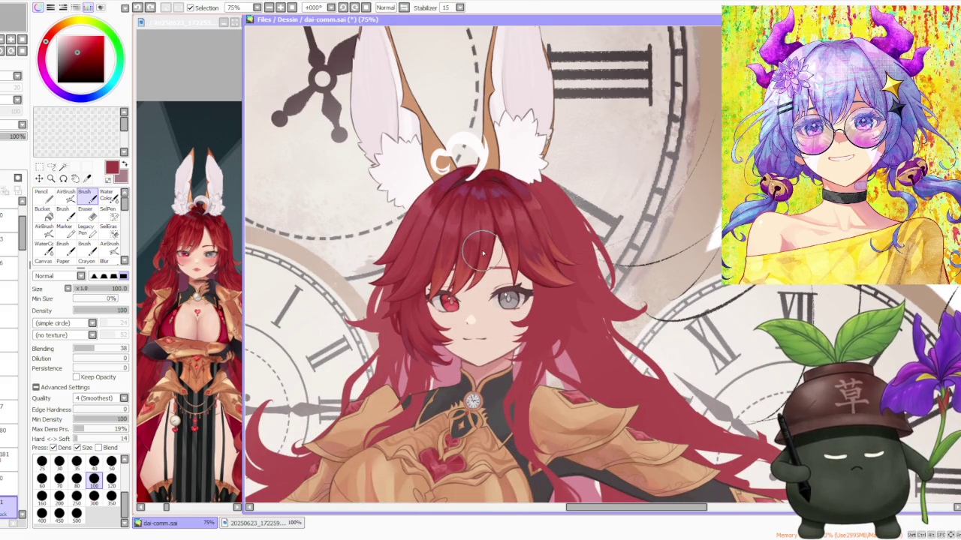
scroll(481, 253, down, 2)
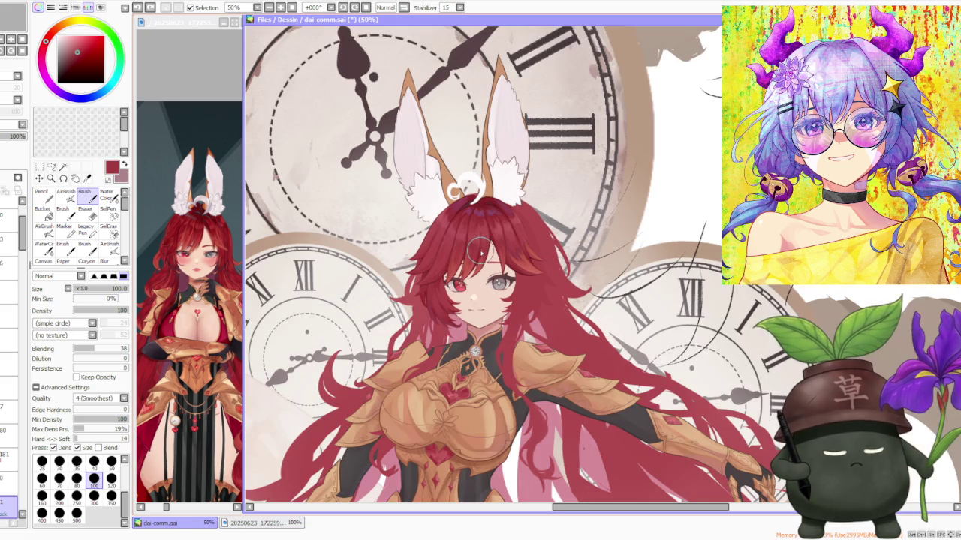
scroll(478, 252, down, 1)
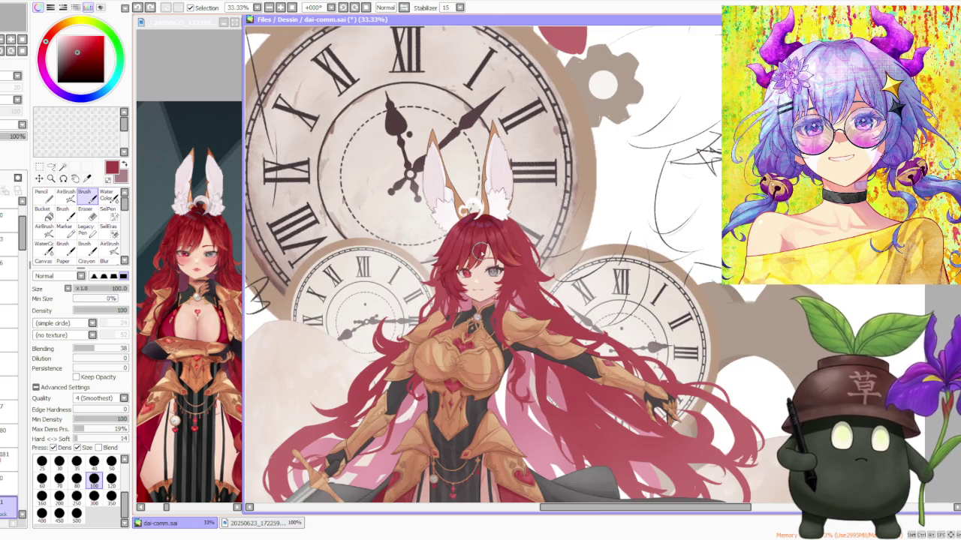
scroll(480, 250, up, 3)
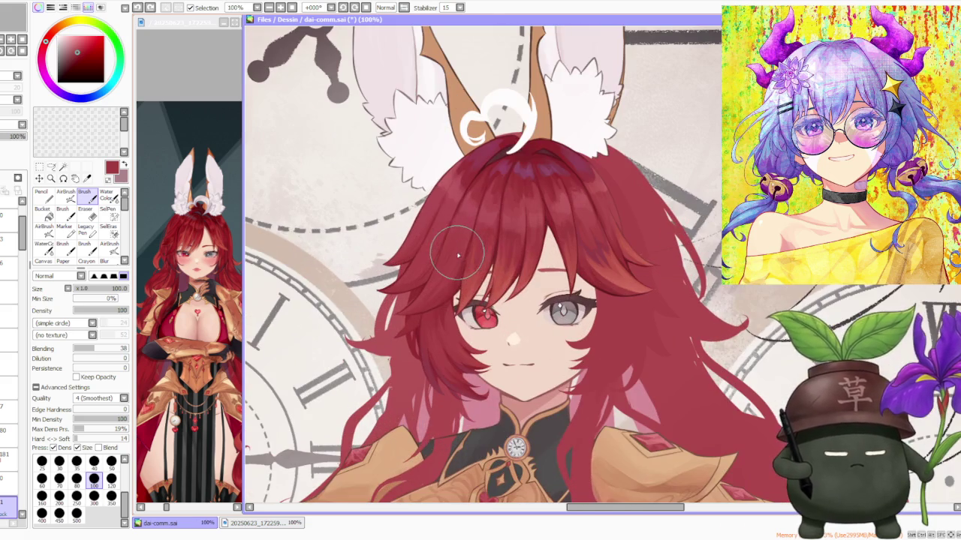
scroll(450, 300, down, 1)
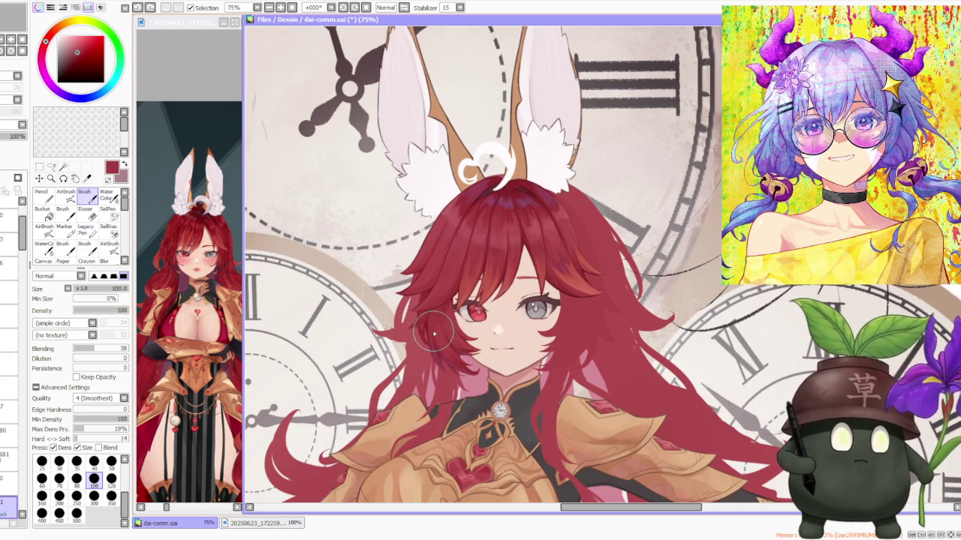
scroll(391, 255, down, 2)
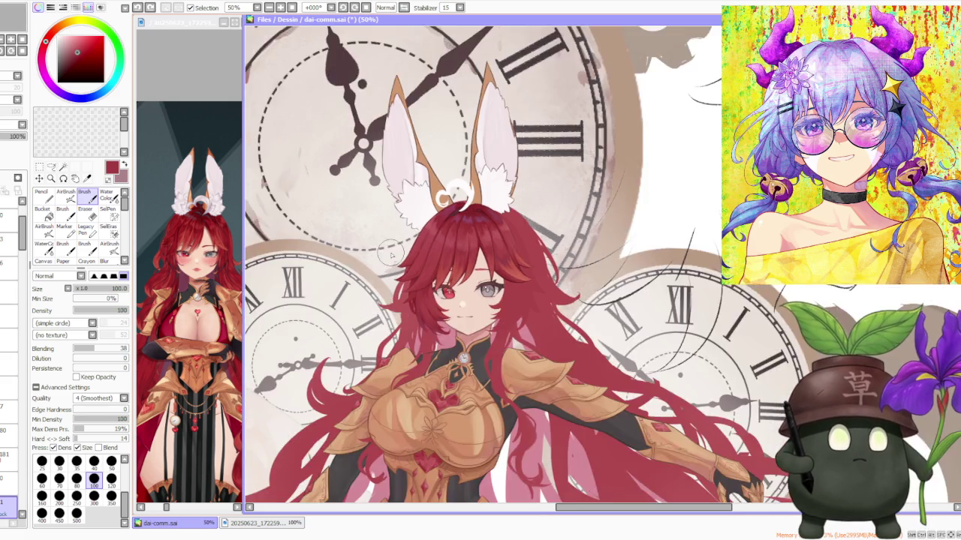
scroll(391, 256, down, 2)
scroll(391, 255, down, 2)
scroll(391, 255, down, 1)
scroll(396, 240, up, 2)
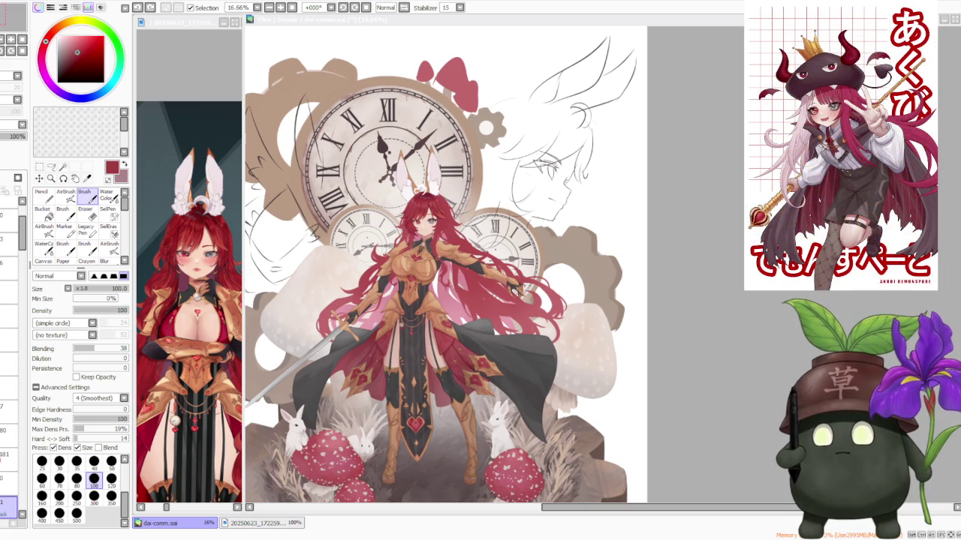
key(alt+Tab)
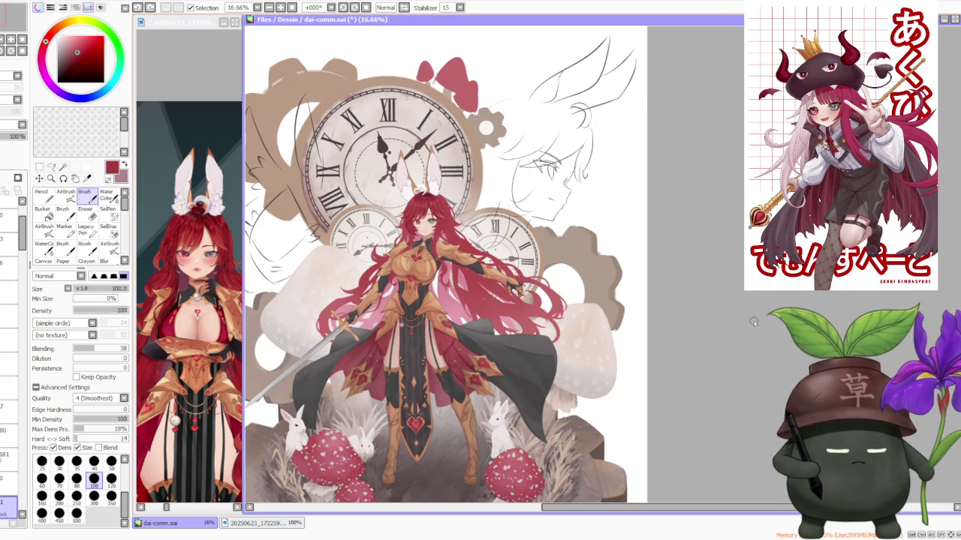
scroll(526, 292, up, 1)
scroll(525, 292, up, 1)
scroll(480, 225, up, 1)
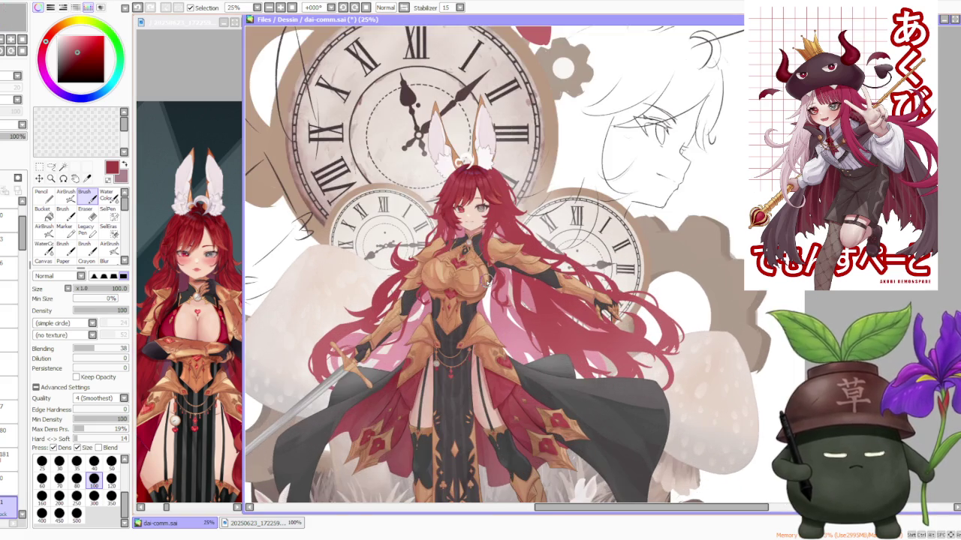
scroll(503, 213, up, 1)
scroll(455, 183, up, 2)
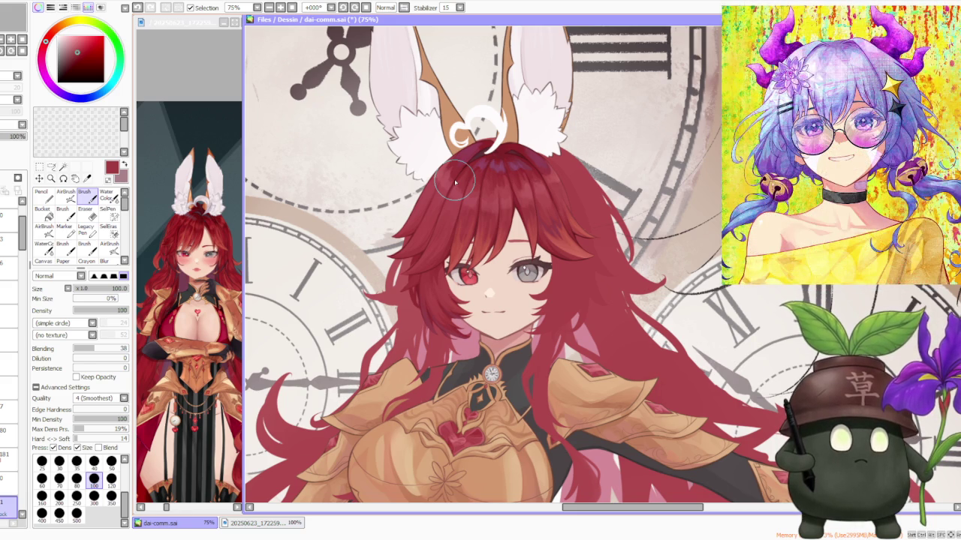
scroll(454, 182, down, 2)
scroll(454, 182, down, 1)
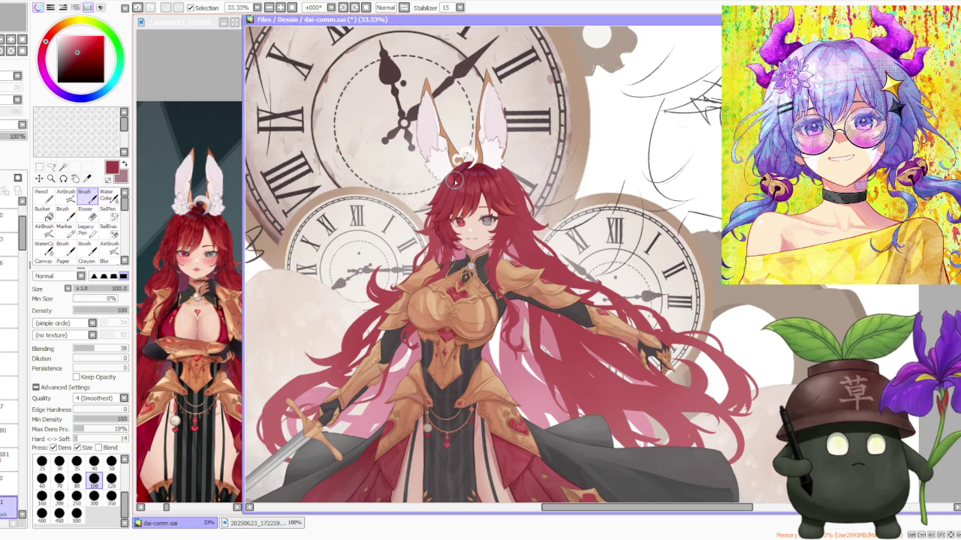
scroll(455, 182, up, 1)
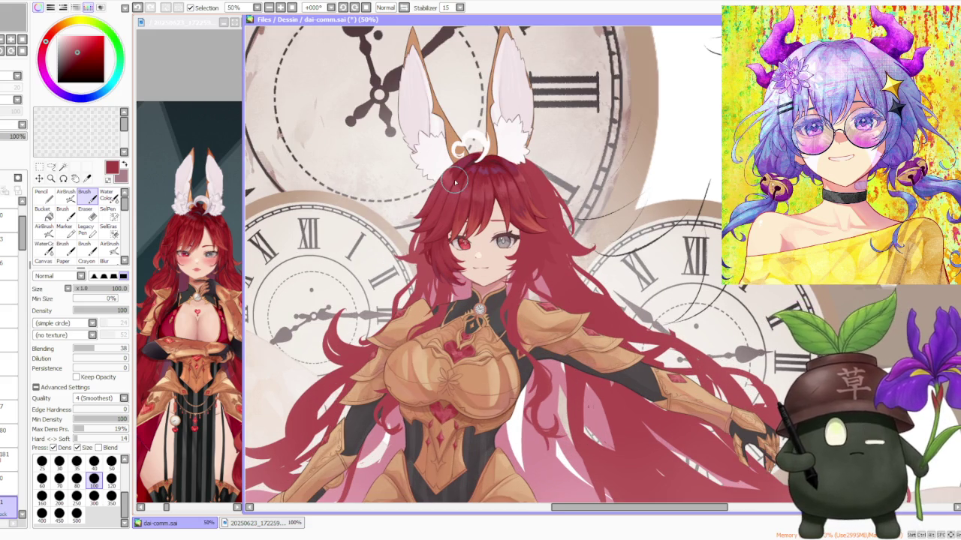
scroll(454, 182, down, 1)
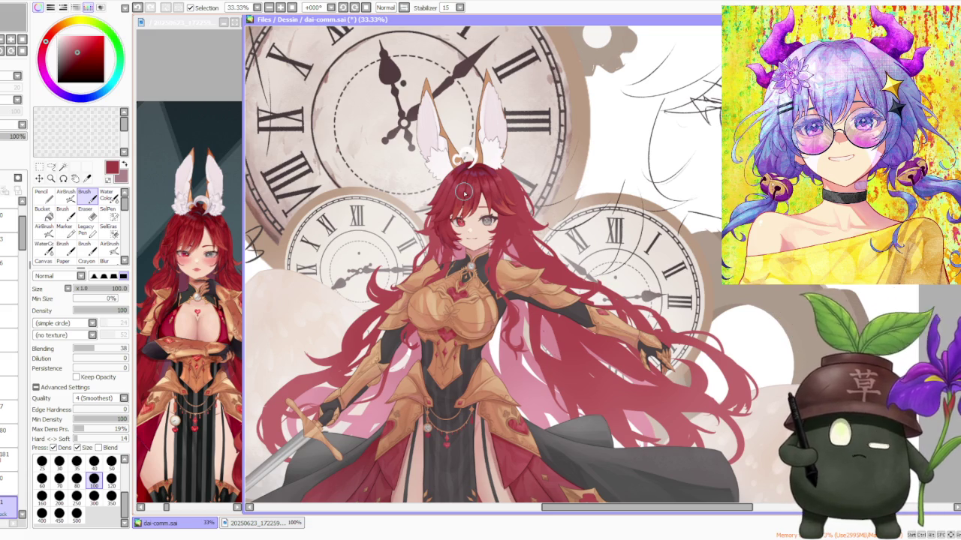
scroll(464, 194, up, 1)
scroll(465, 194, up, 2)
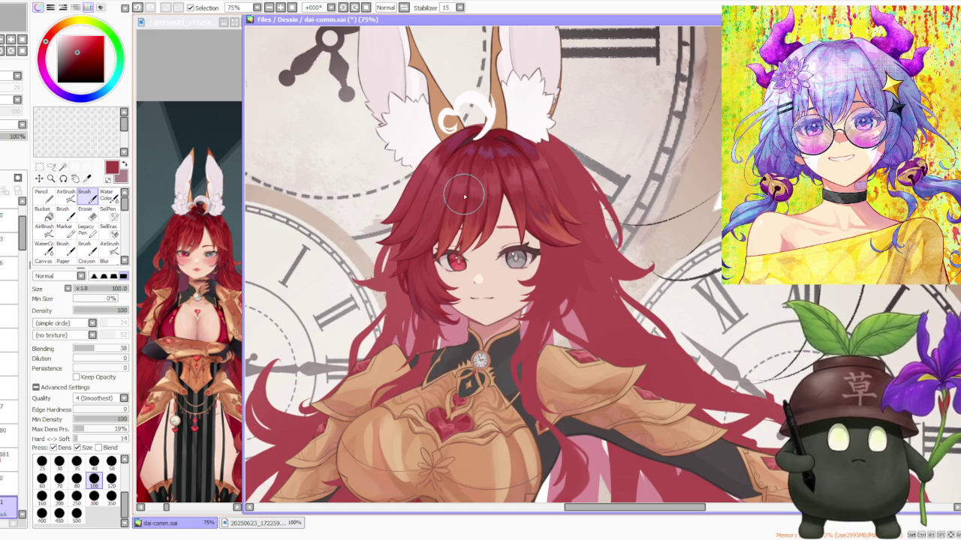
scroll(453, 194, down, 3)
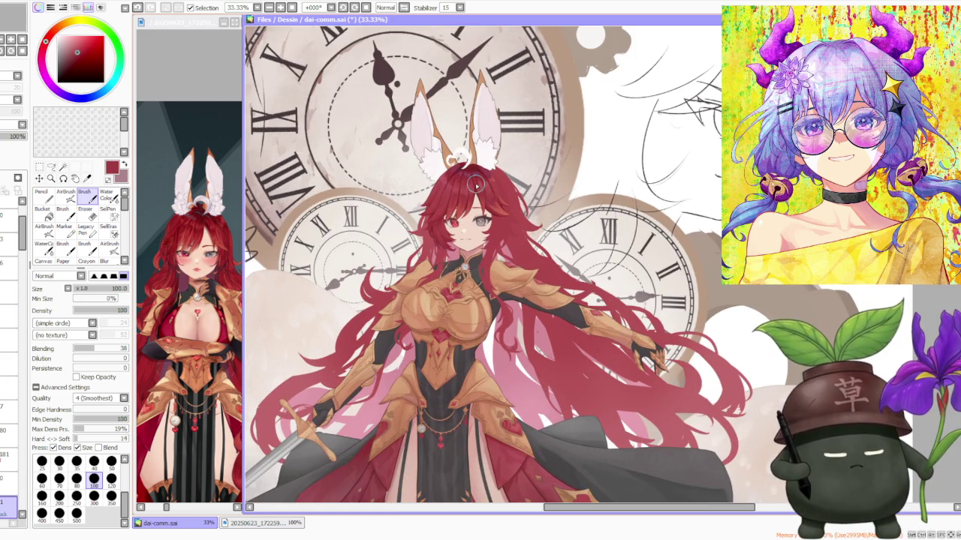
scroll(475, 185, up, 1)
scroll(476, 185, up, 1)
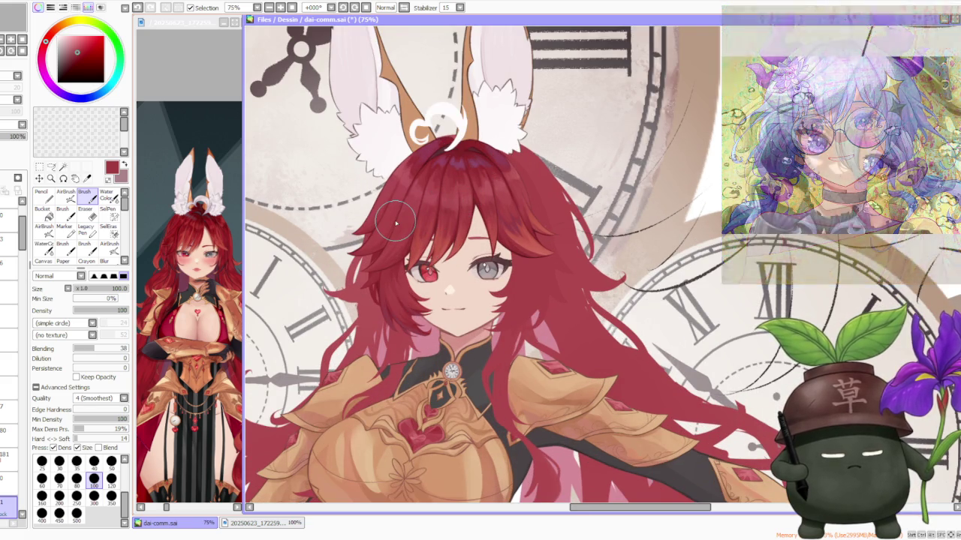
scroll(395, 223, down, 2)
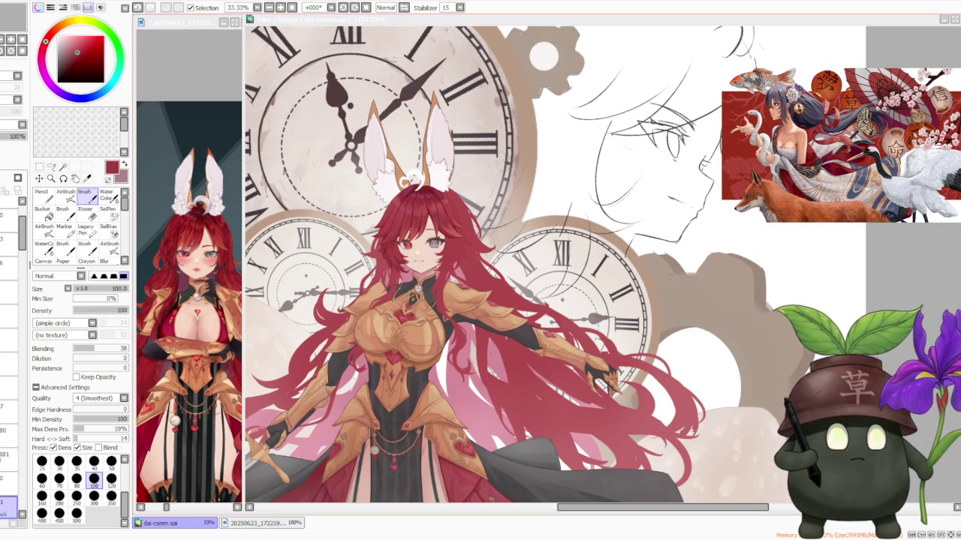
scroll(898, 238, down, 2)
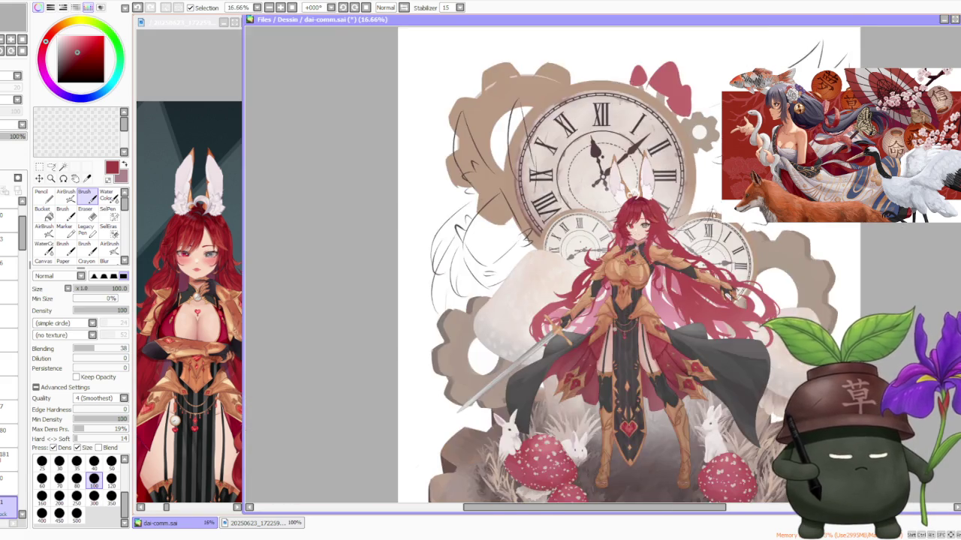
scroll(710, 212, up, 1)
scroll(707, 211, up, 1)
scroll(638, 218, up, 1)
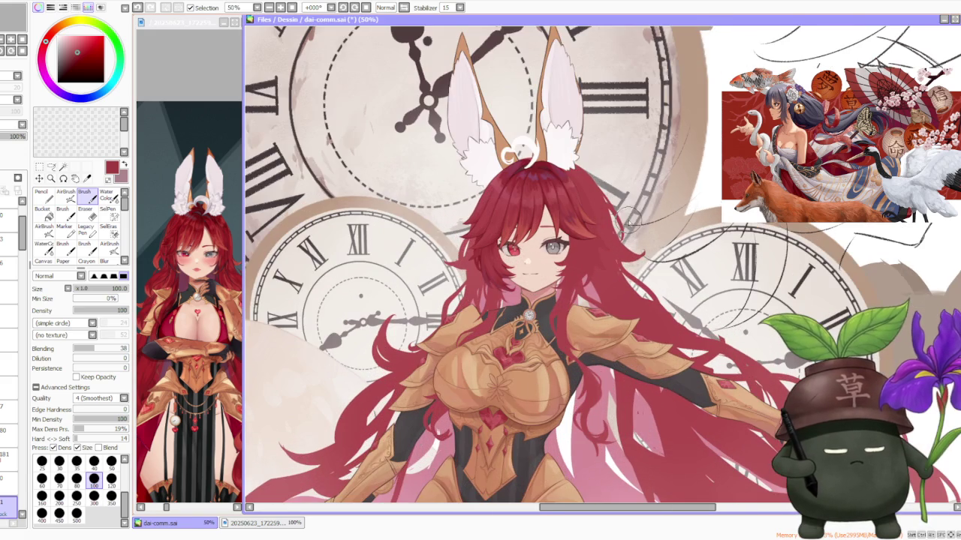
scroll(578, 220, down, 2)
scroll(578, 220, up, 2)
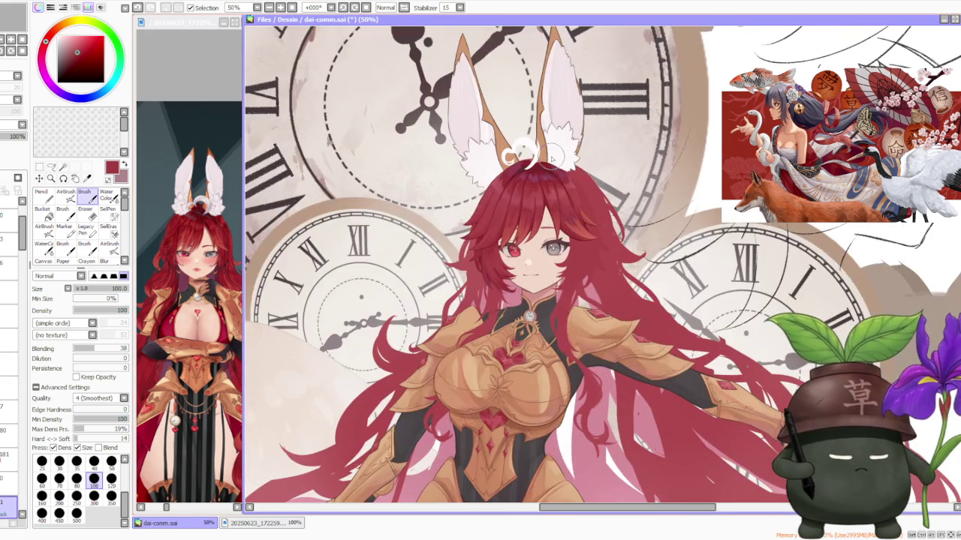
scroll(552, 159, up, 1)
scroll(551, 160, up, 1)
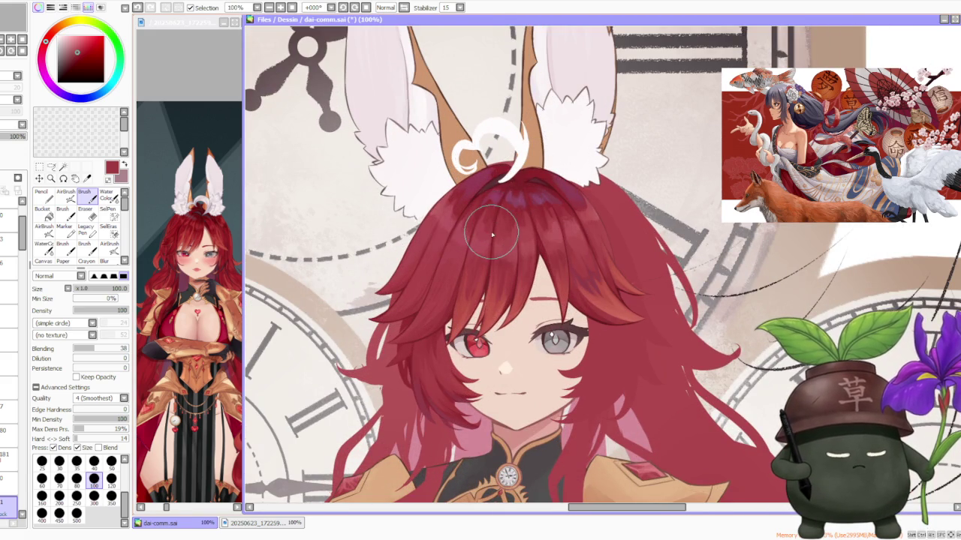
scroll(492, 235, down, 1)
scroll(526, 247, up, 1)
scroll(548, 253, up, 1)
scroll(552, 253, down, 1)
scroll(547, 256, down, 1)
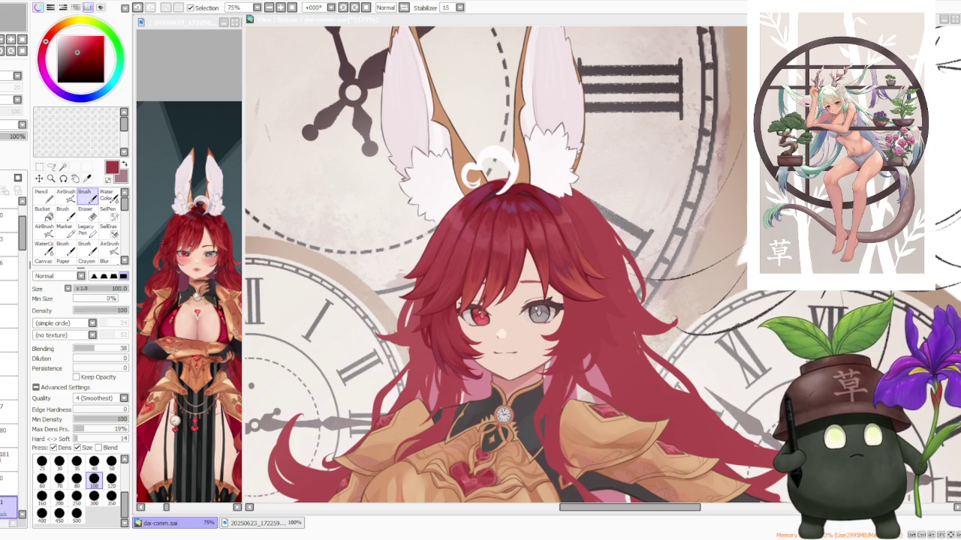
scroll(485, 247, down, 1)
scroll(474, 215, down, 1)
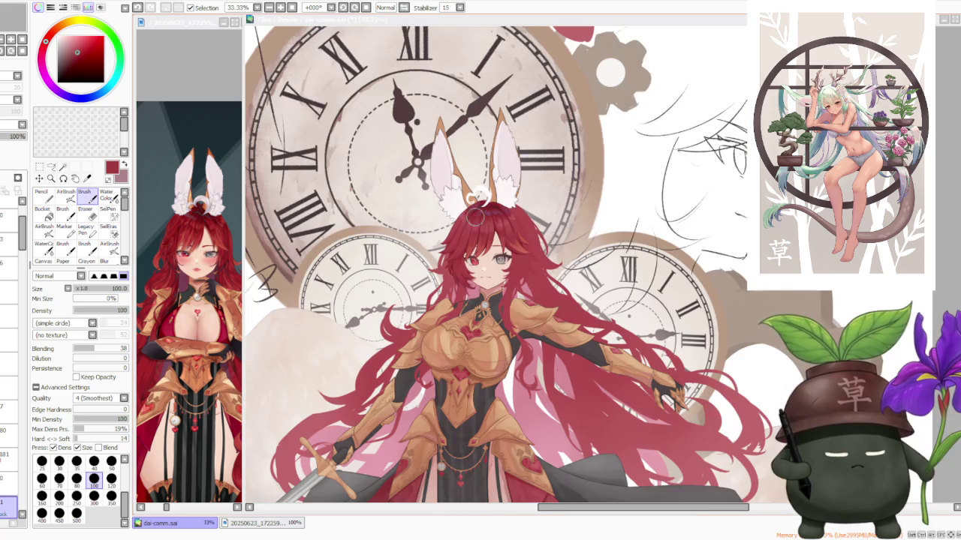
scroll(507, 232, up, 1)
scroll(507, 233, up, 1)
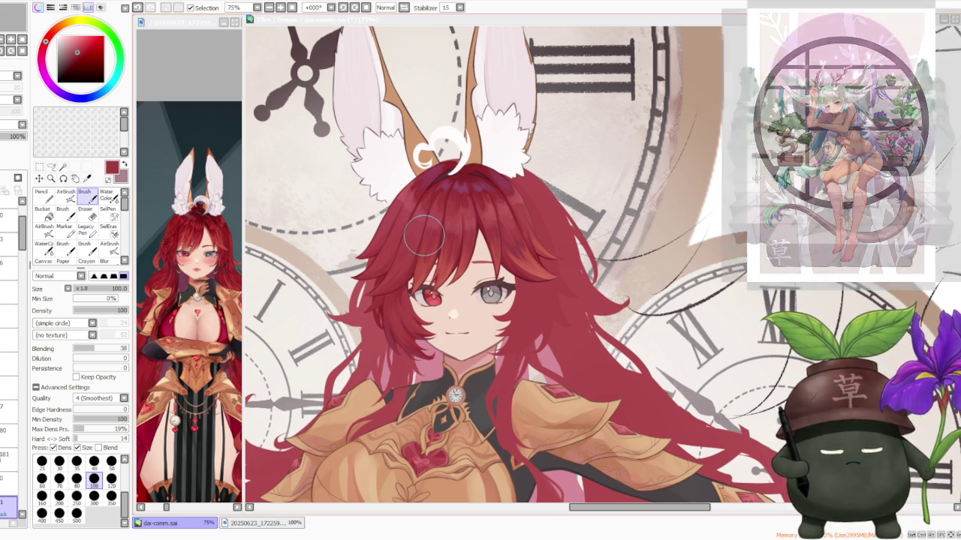
scroll(424, 235, down, 1)
scroll(424, 235, up, 1)
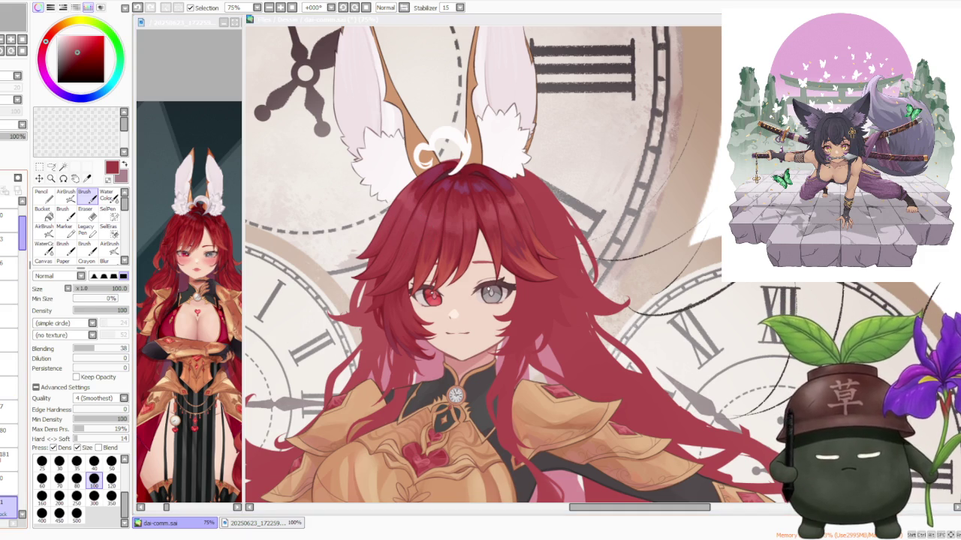
click(11, 443)
click(11, 386)
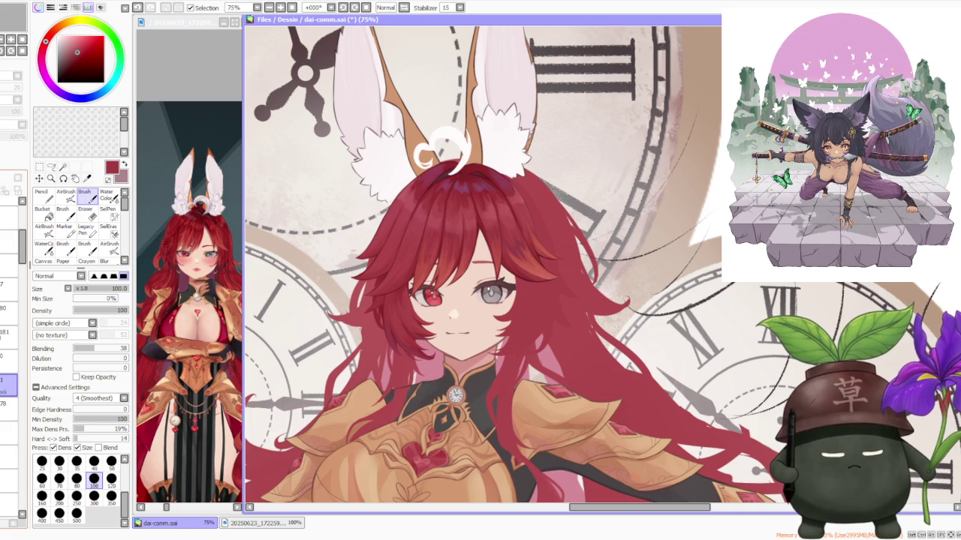
scroll(503, 216, down, 2)
scroll(458, 193, up, 2)
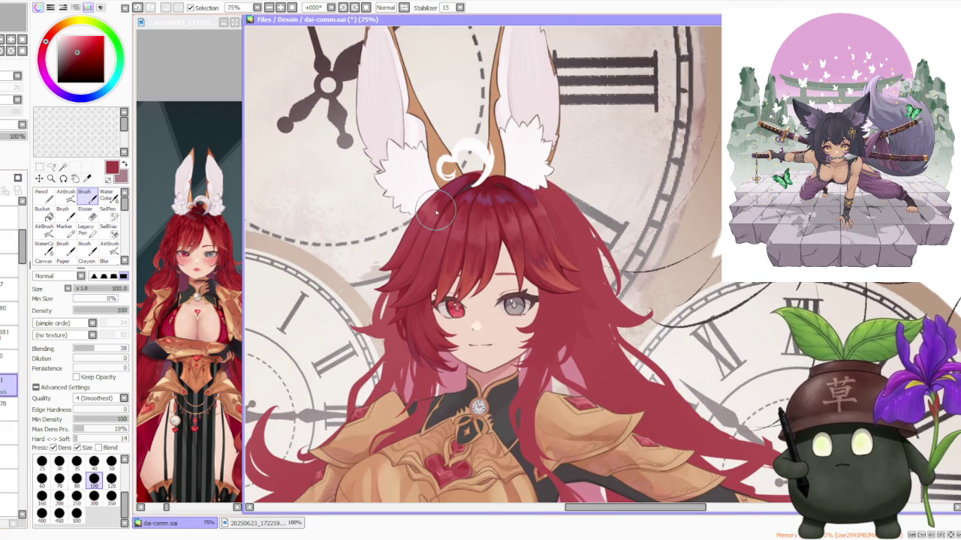
scroll(433, 215, up, 1)
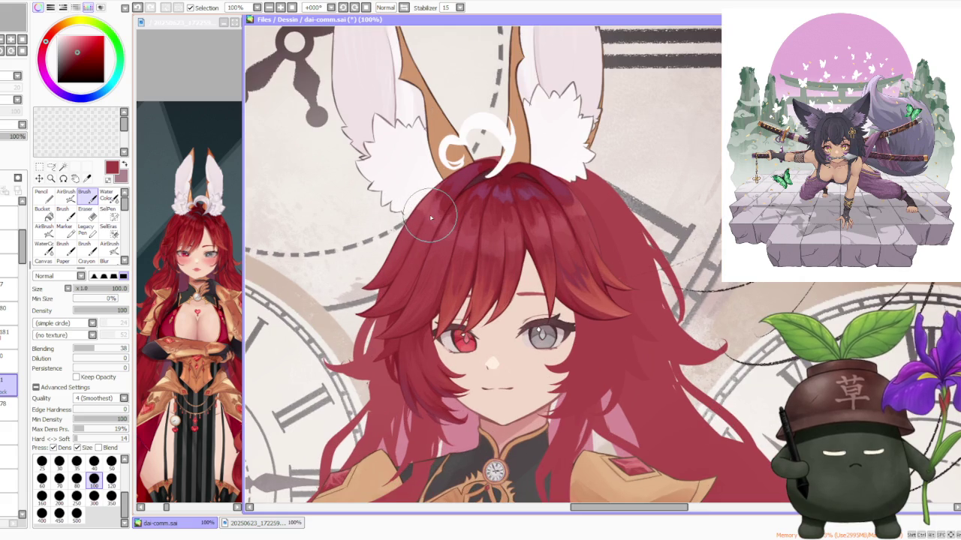
click(9, 384)
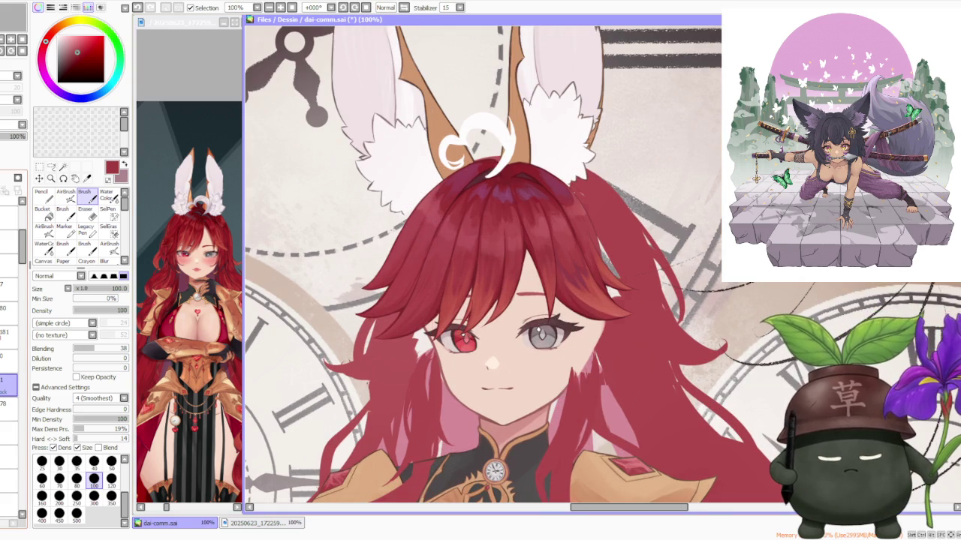
key(ctrl+z)
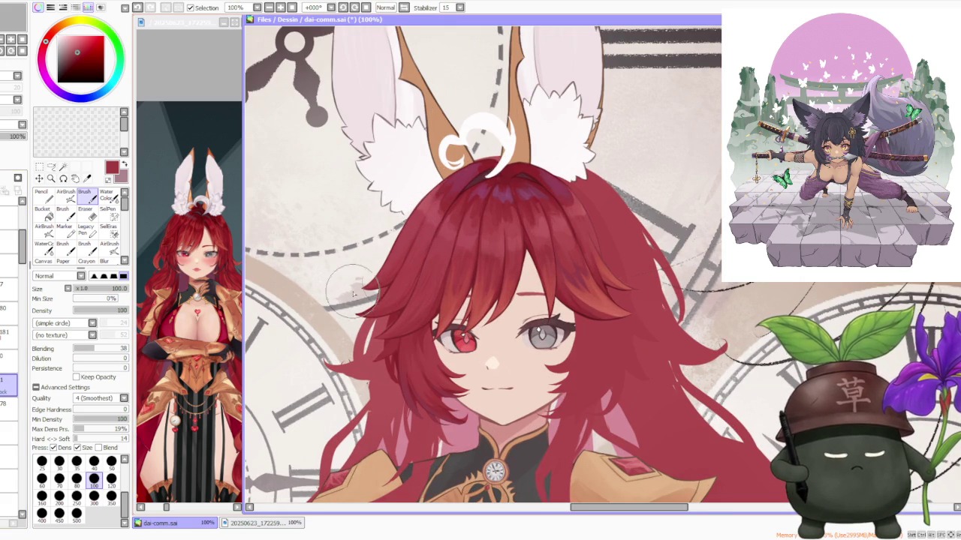
scroll(385, 267, down, 2)
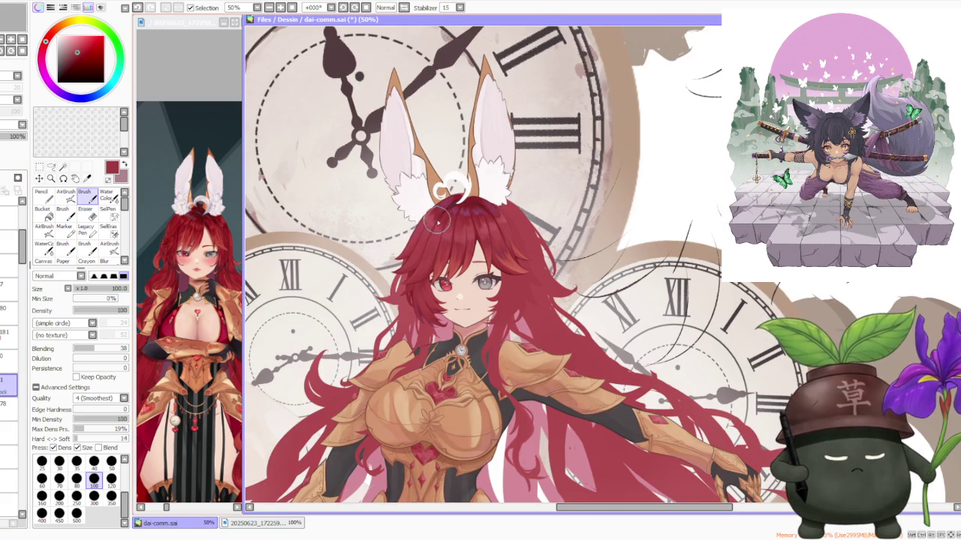
scroll(446, 218, up, 1)
scroll(444, 224, up, 1)
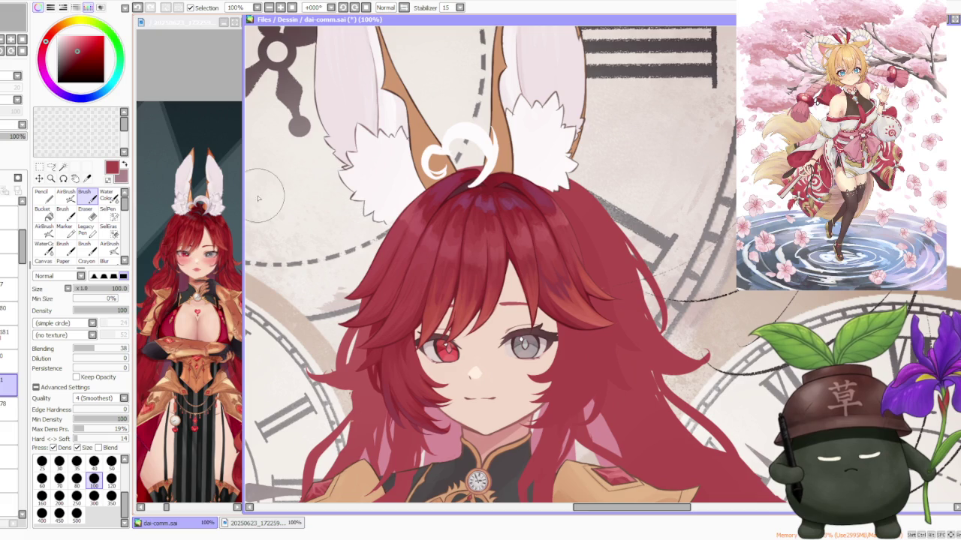
- Enlarge the reference picture to 200% to study the girl's face
click(218, 225)
scroll(217, 226, up, 3)
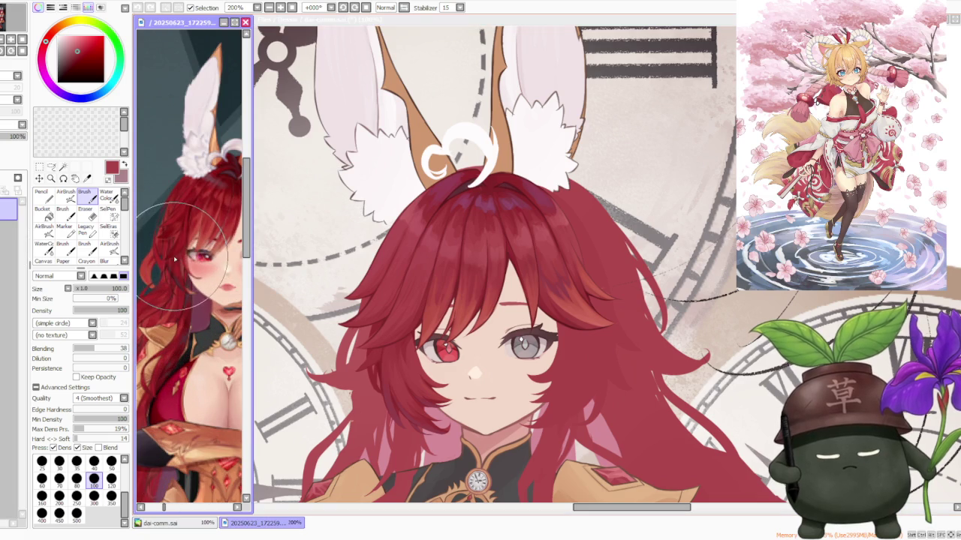
click(372, 263)
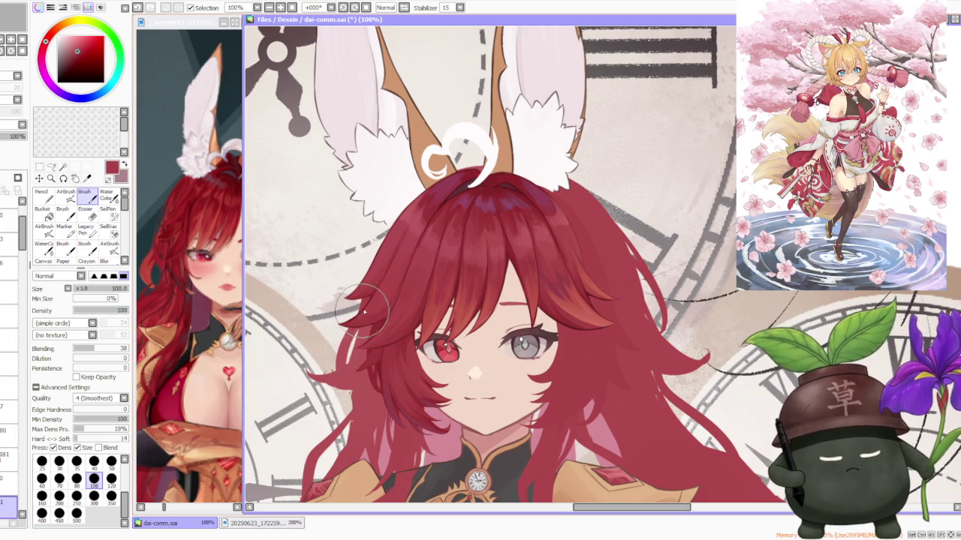
- With brush size 120, paint darker red over the hair left of the face
click(117, 474)
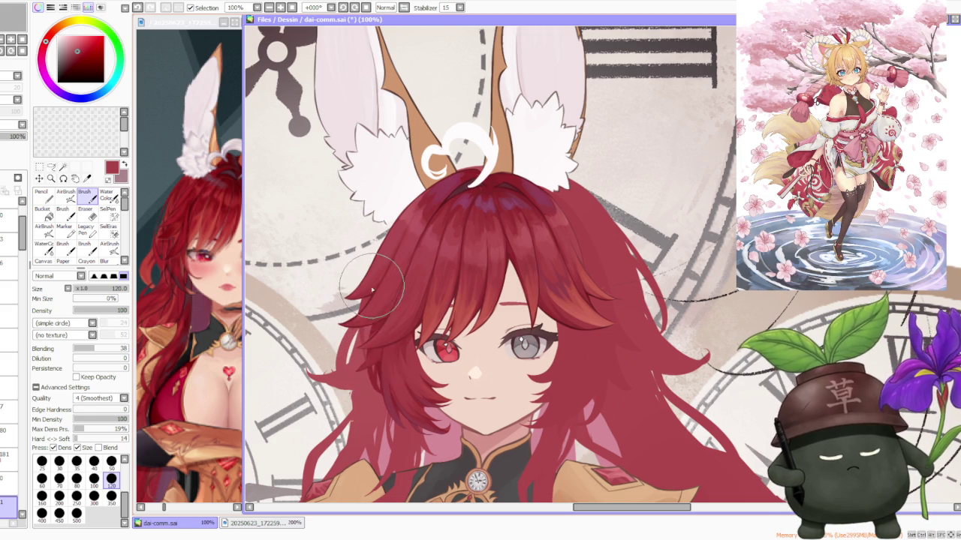
drag(373, 289, 376, 283)
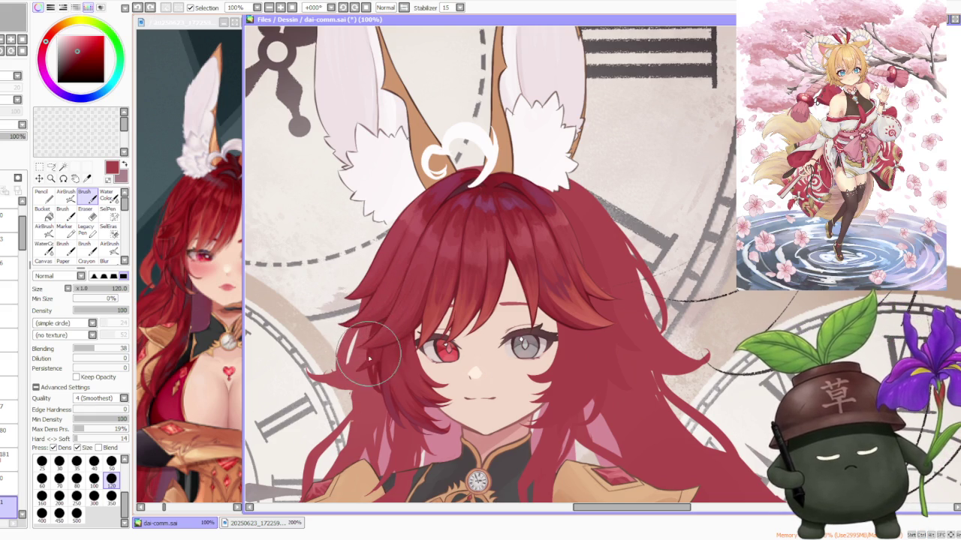
scroll(475, 202, down, 3)
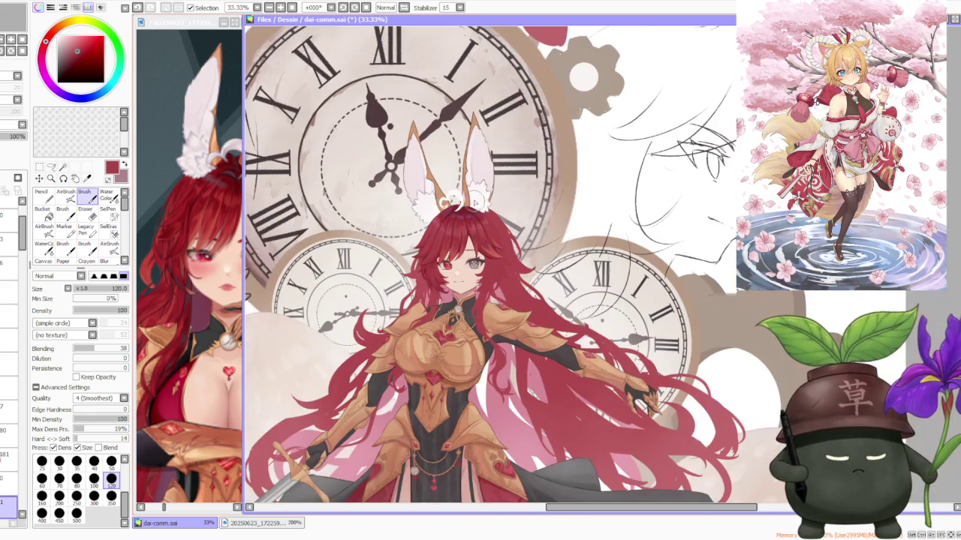
scroll(442, 219, up, 4)
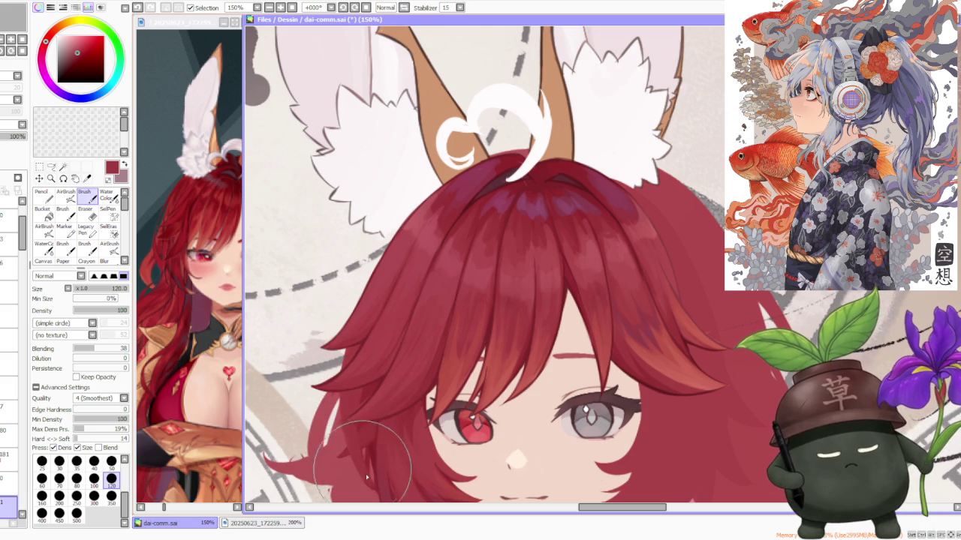
scroll(352, 424, down, 3)
scroll(362, 430, up, 3)
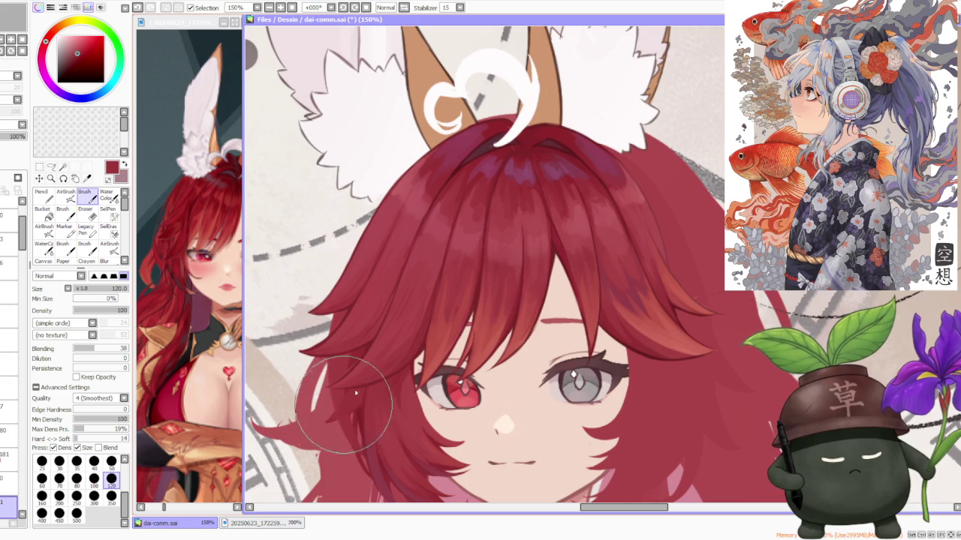
scroll(422, 308, down, 3)
scroll(433, 264, down, 2)
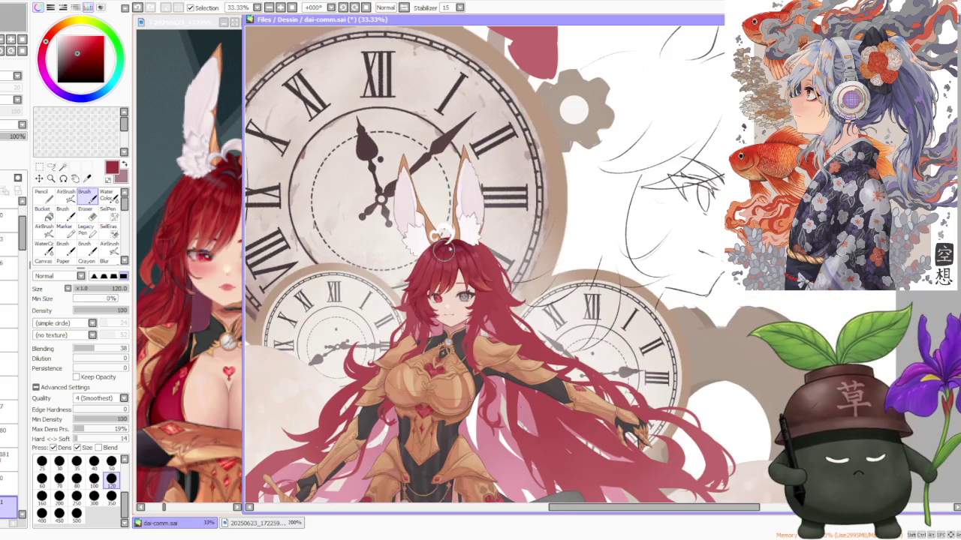
- Zoom to 300% on the left-side hair and undo the last hair stroke
scroll(437, 272, up, 3)
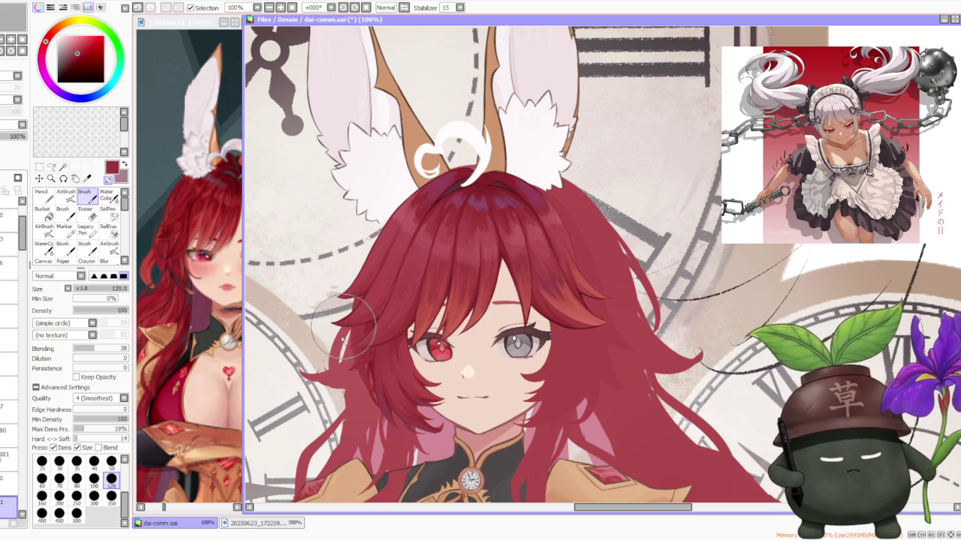
scroll(351, 360, up, 3)
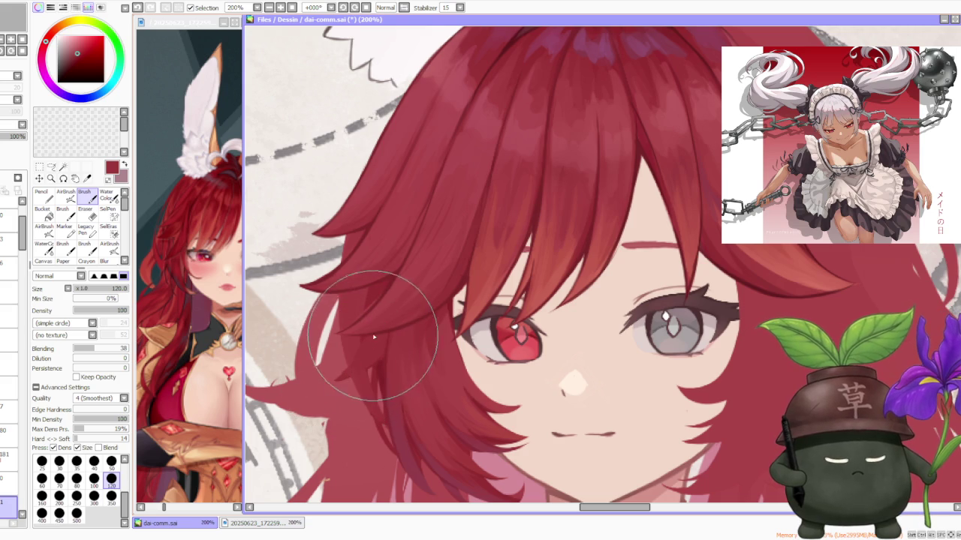
scroll(377, 350, down, 1)
scroll(380, 365, up, 1)
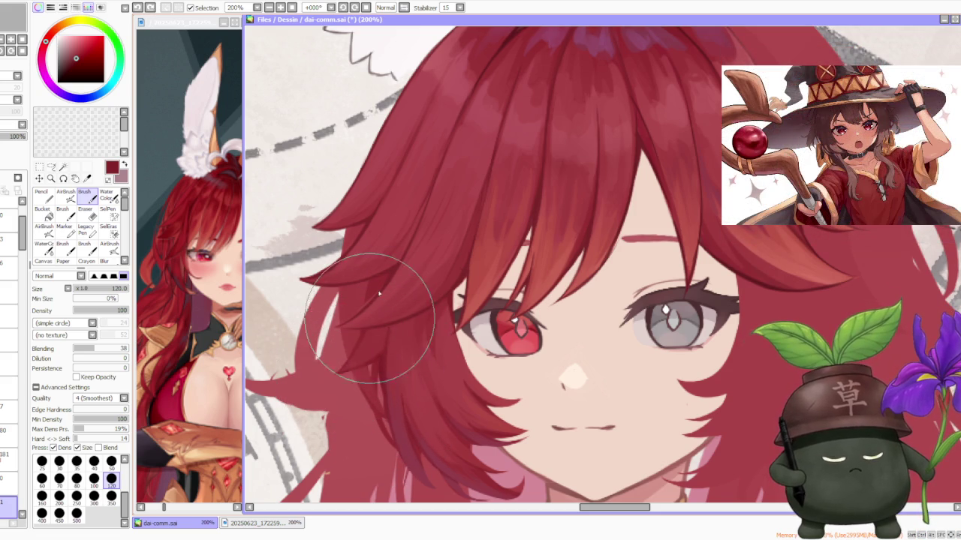
key(ctrl+z)
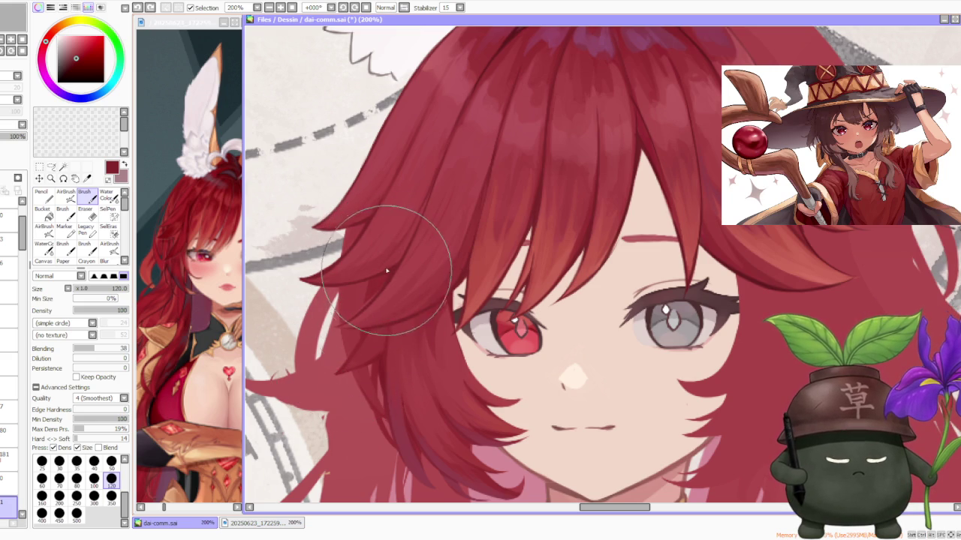
scroll(376, 314, down, 1)
scroll(375, 314, down, 4)
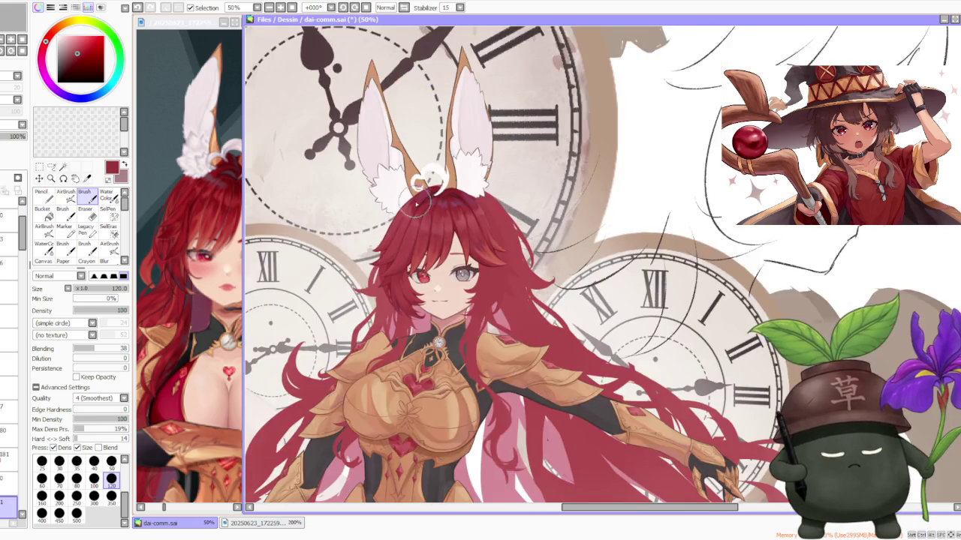
scroll(390, 226, down, 1)
scroll(452, 215, up, 5)
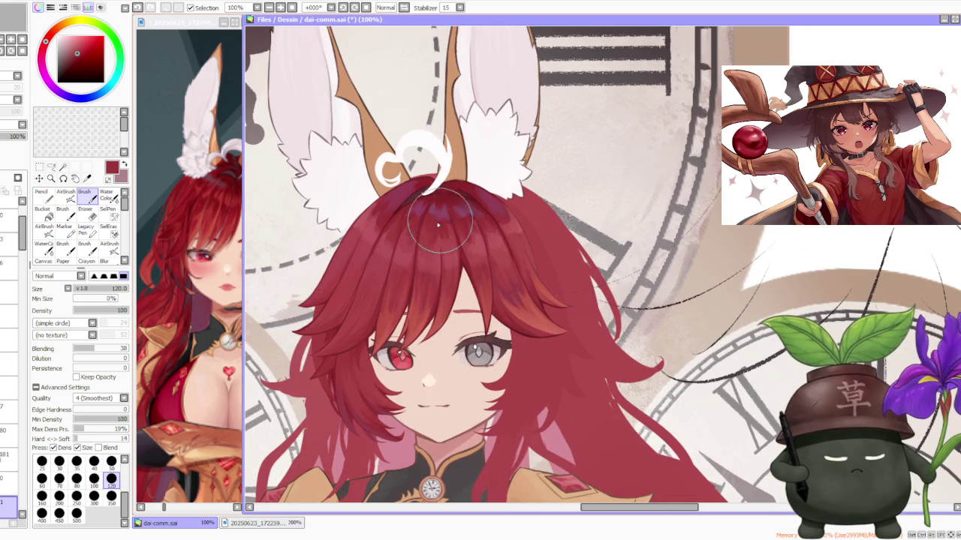
scroll(353, 386, up, 1)
scroll(326, 400, up, 1)
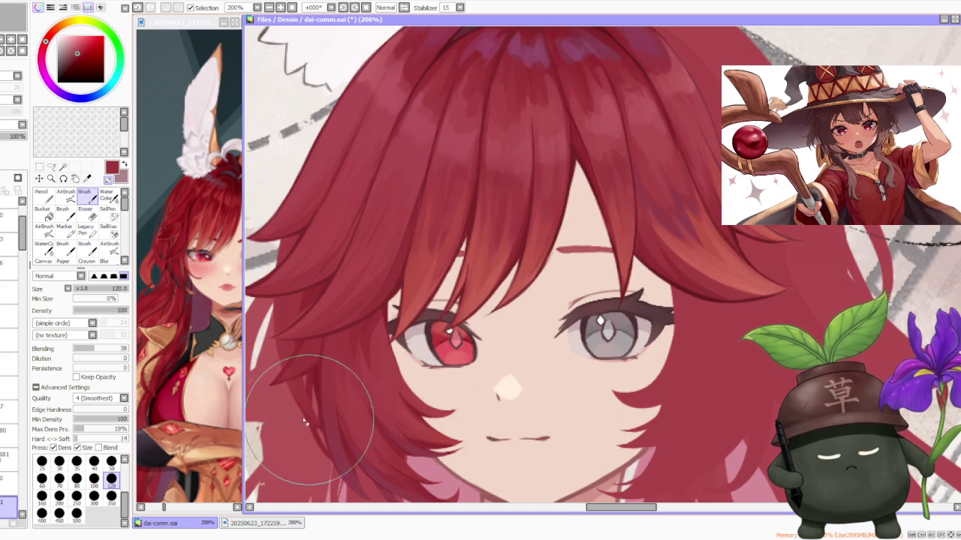
scroll(323, 398, up, 1)
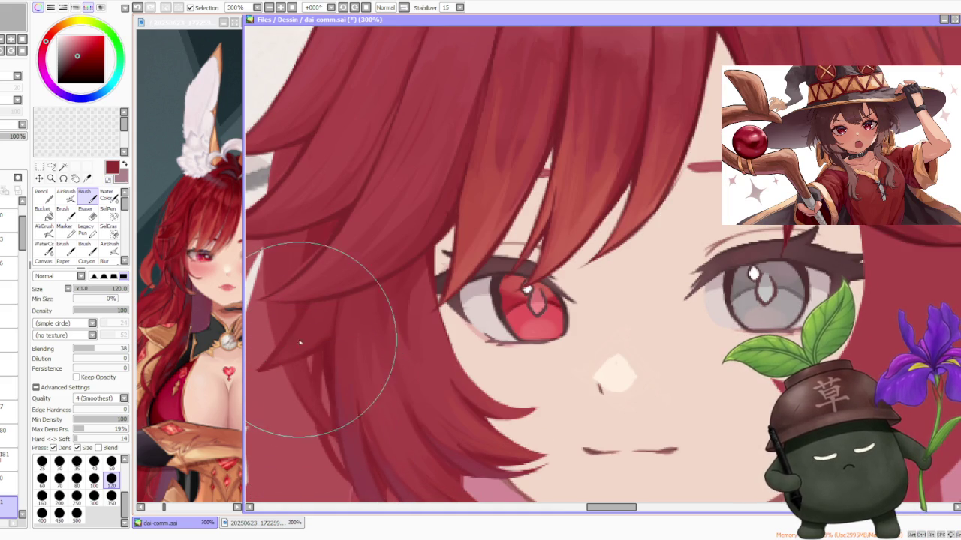
- Shrink the brush to size 50 and repaint a finer strand beside the left eye
key(bracketleft)
key(bracketleft)
key(bracketleft)
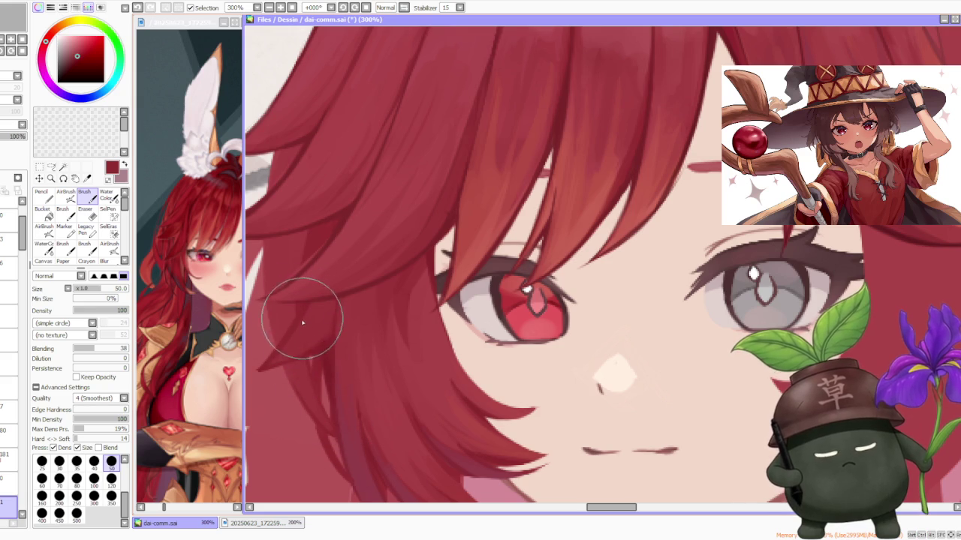
scroll(310, 321, down, 2)
scroll(297, 341, up, 2)
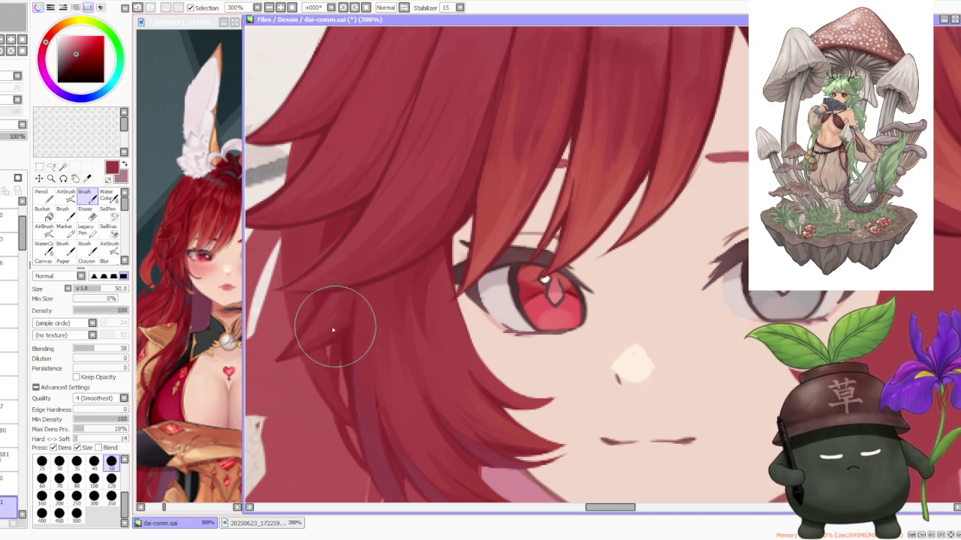
key(ctrl+z)
drag(343, 325, 311, 337)
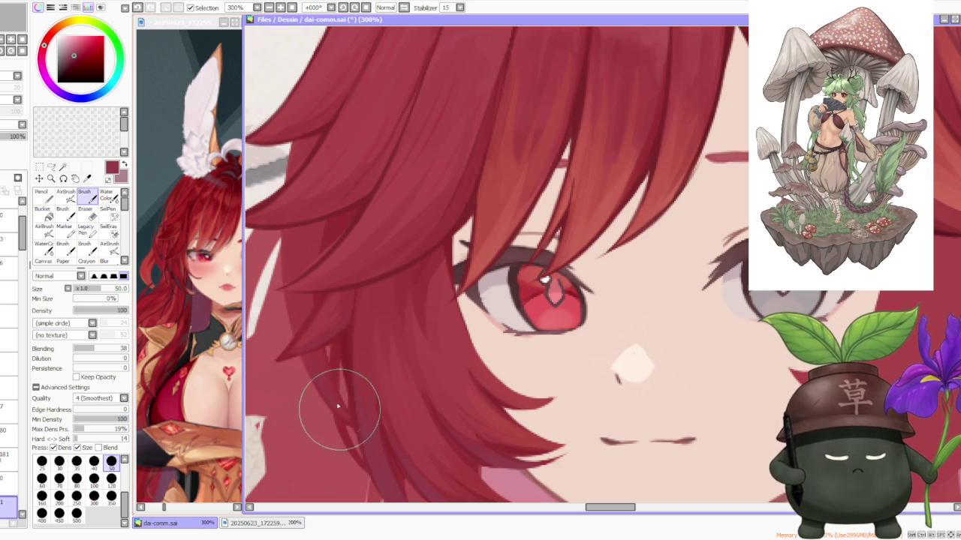
scroll(331, 300, down, 1)
scroll(328, 313, up, 1)
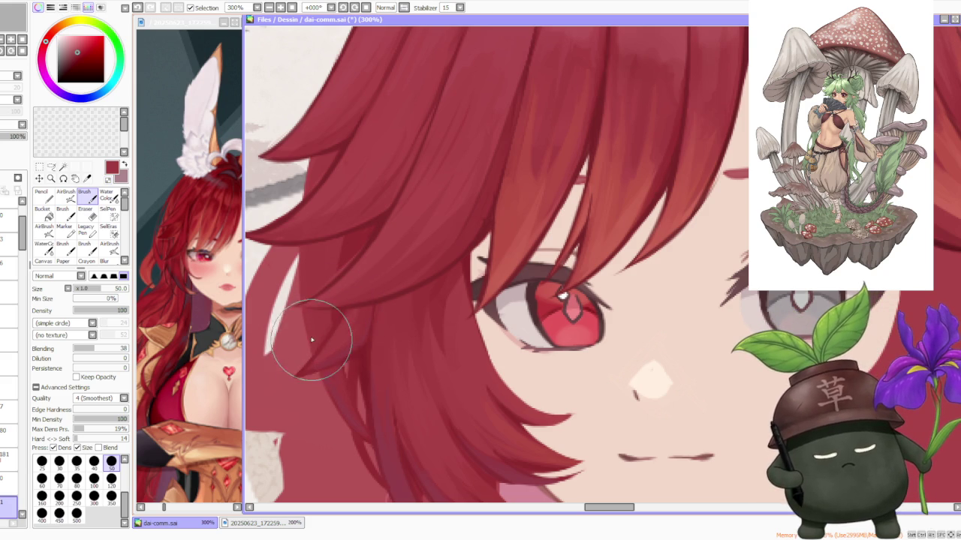
scroll(315, 333, down, 2)
scroll(440, 268, down, 2)
scroll(469, 278, down, 2)
- Mirror the view and darken the hair strands on top of the head
scroll(463, 271, down, 1)
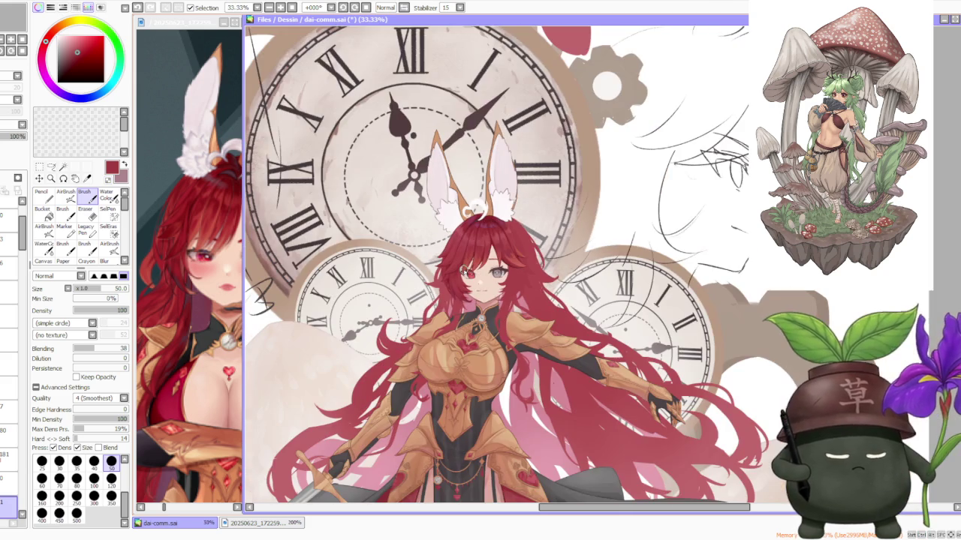
scroll(496, 237, down, 1)
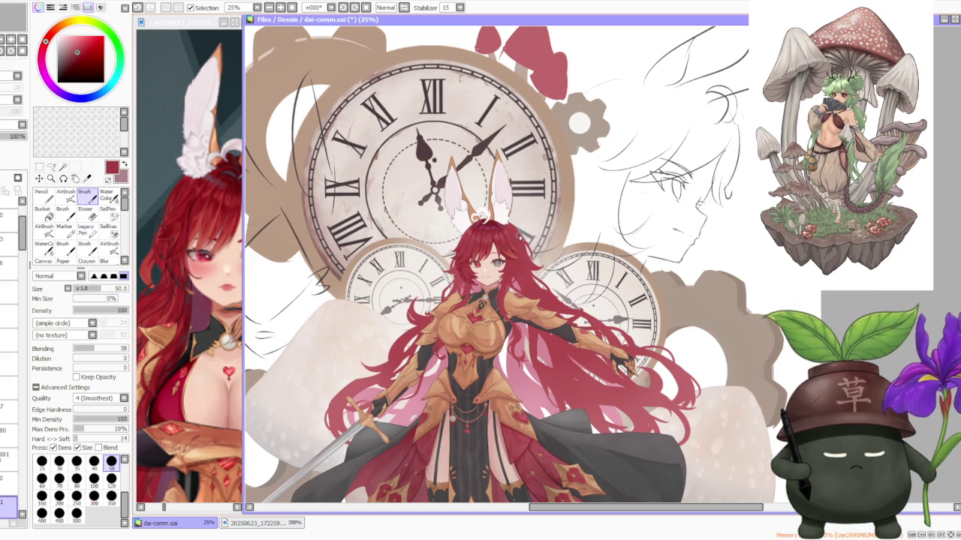
scroll(515, 224, up, 2)
scroll(445, 262, up, 2)
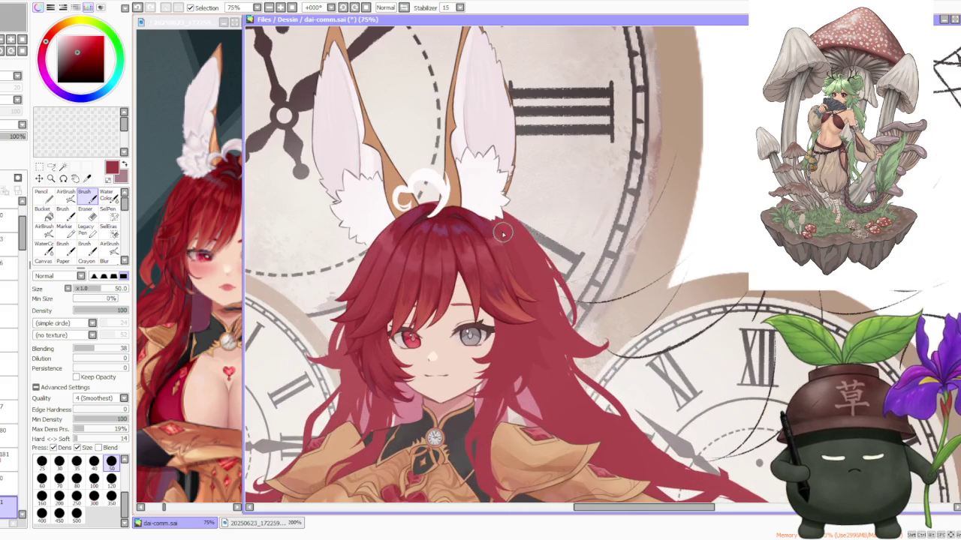
key(h)
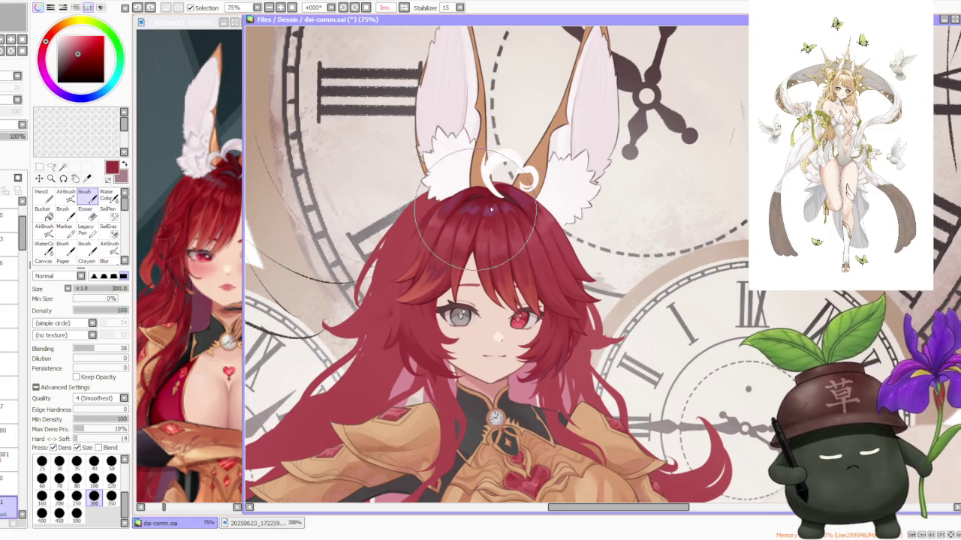
drag(495, 229, 525, 248)
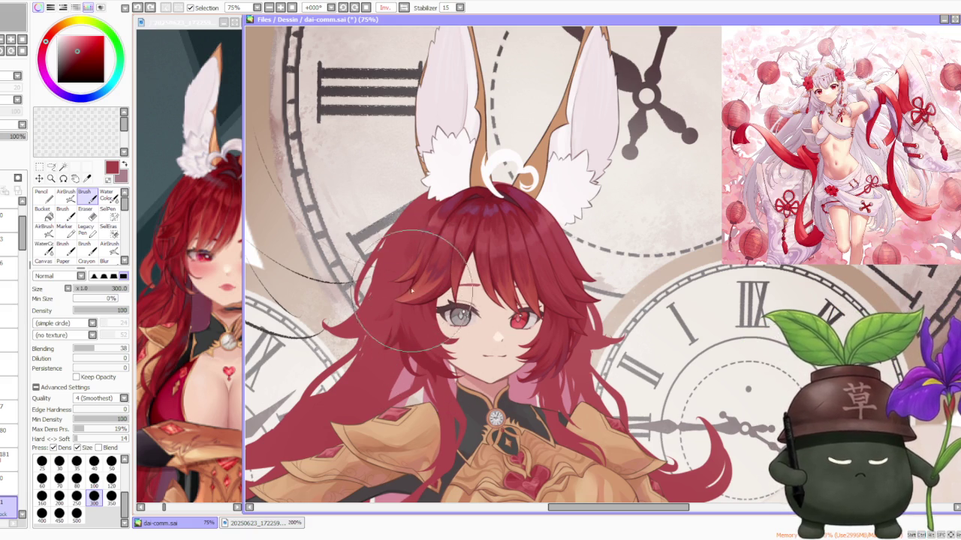
- Set the brush size to 120 and pick a slightly different red for the hair
click(111, 478)
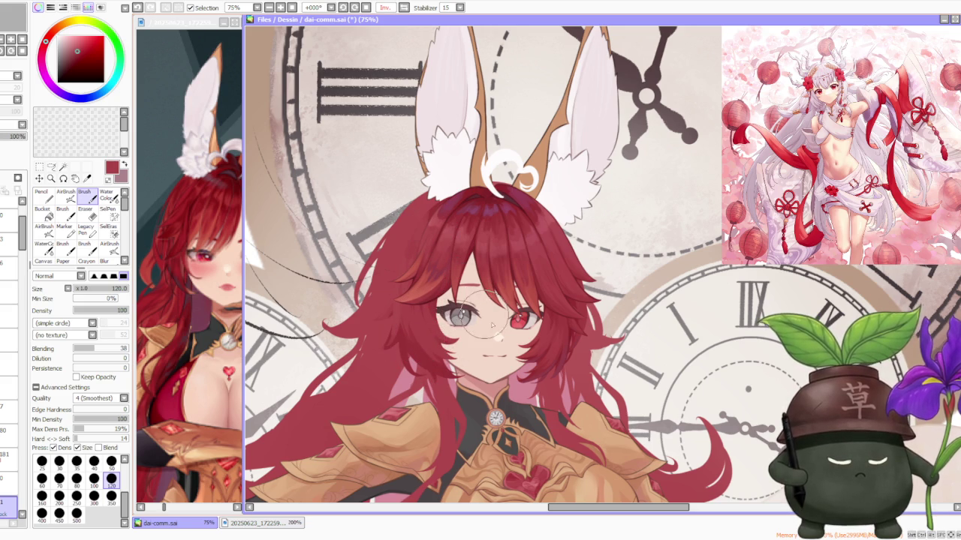
alt+click(547, 380)
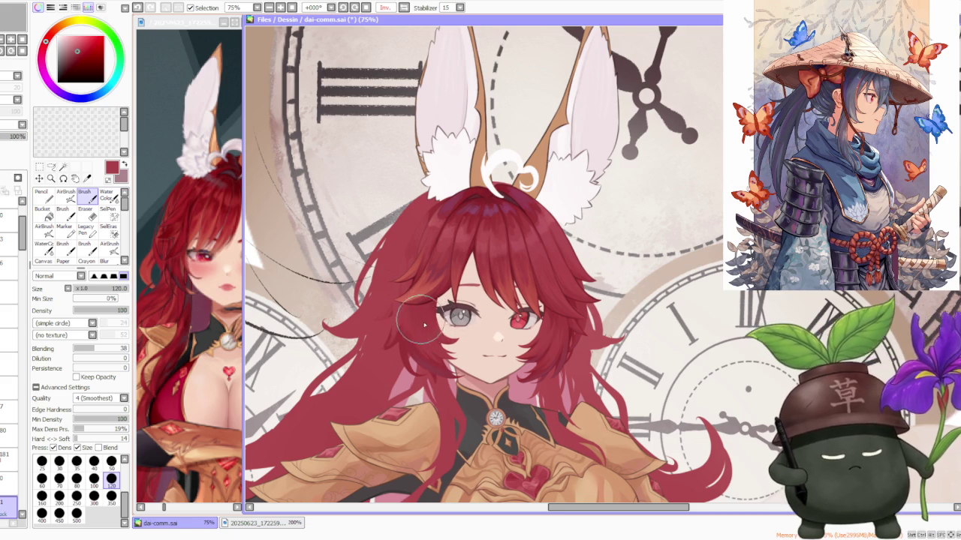
scroll(418, 238, down, 2)
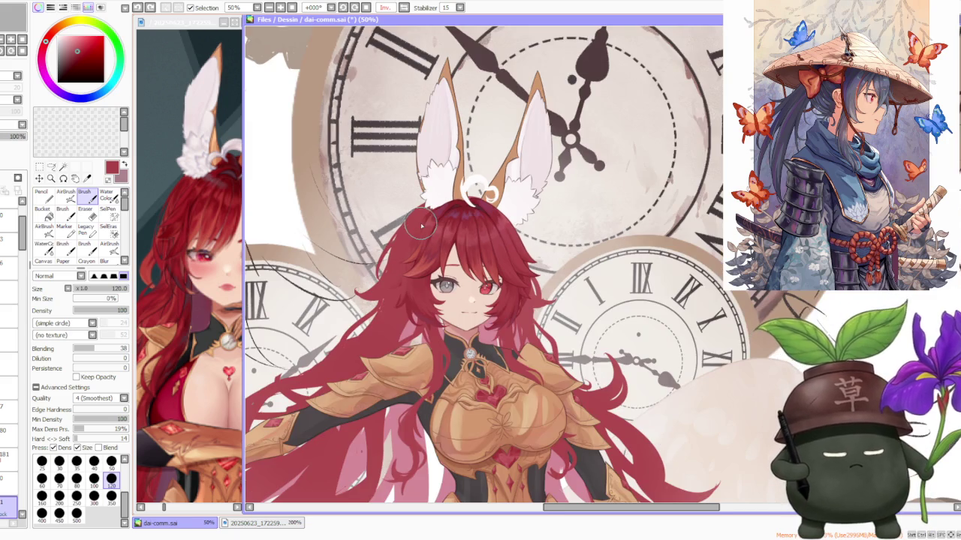
- Zoom into the crown of the girl's head to layer darker and lighter red shading
scroll(472, 262, down, 2)
scroll(492, 244, up, 2)
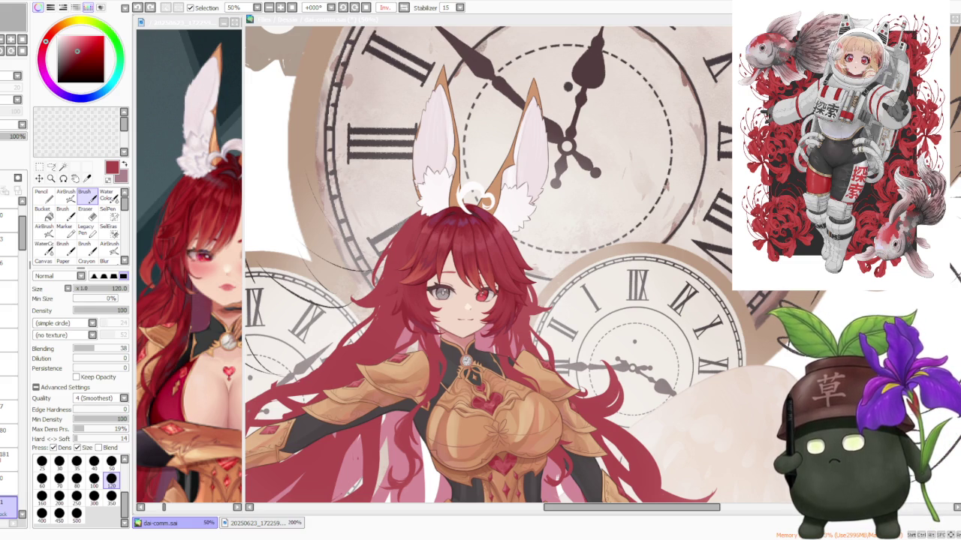
scroll(469, 196, up, 3)
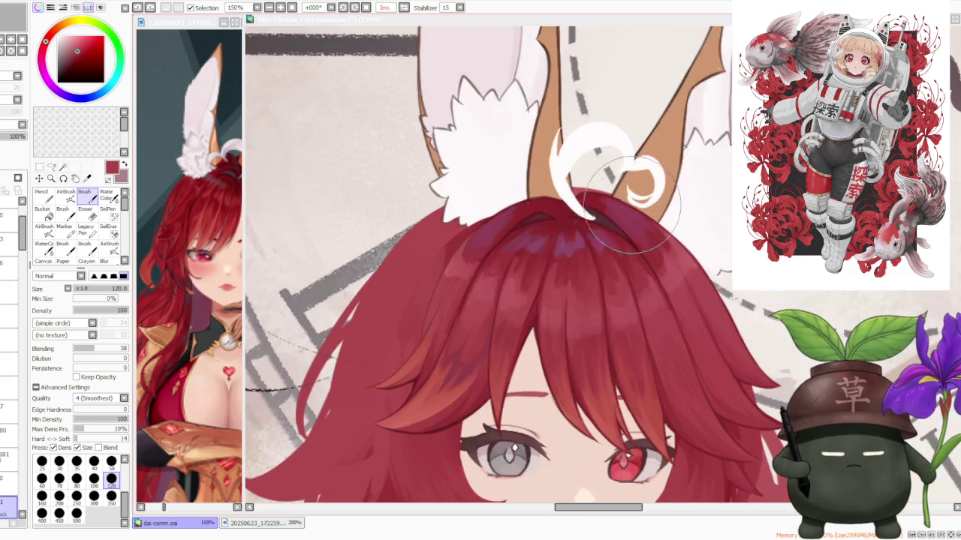
- Zoom out and return the canvas view from Inv. to Normal orientation
scroll(579, 172, down, 3)
scroll(602, 189, down, 3)
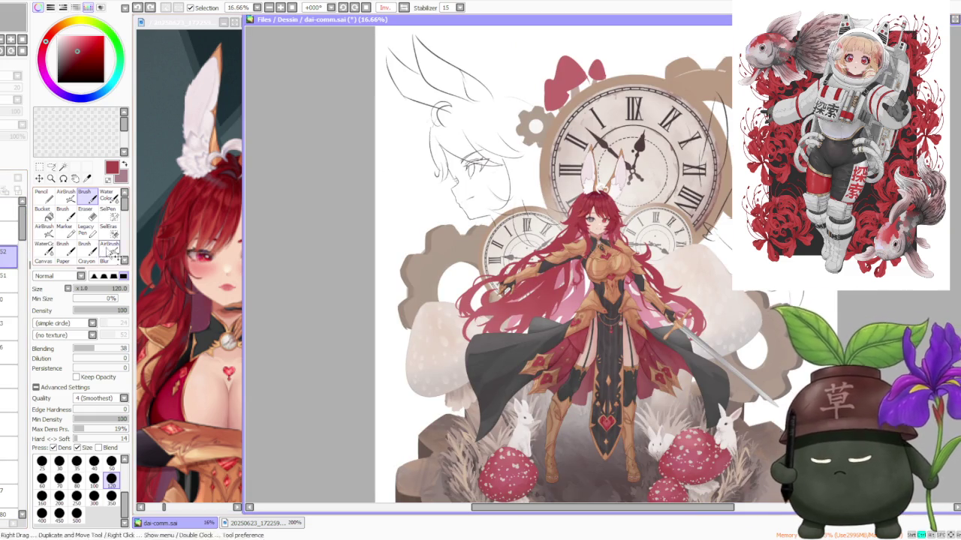
scroll(435, 278, down, 1)
scroll(525, 225, up, 1)
scroll(627, 103, up, 1)
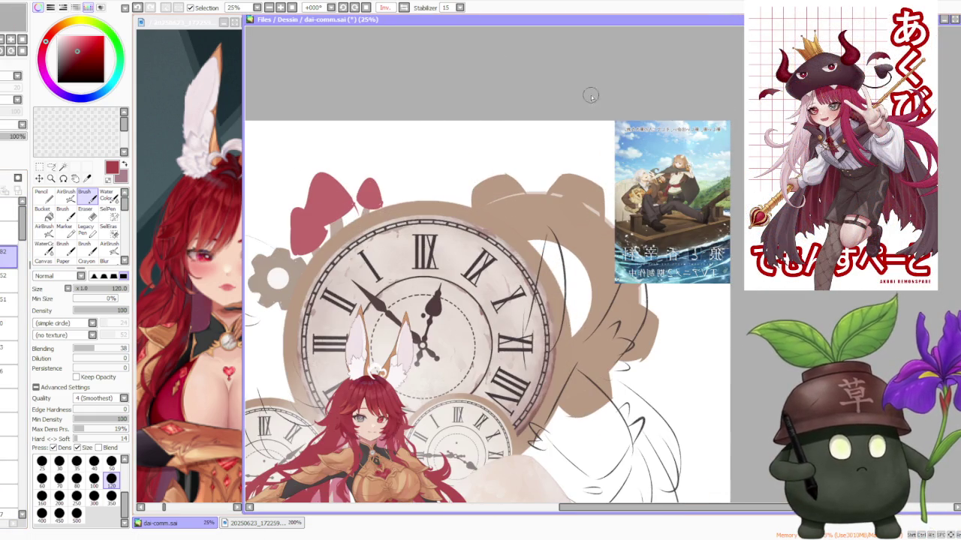
key(h)
- Zoom in on the pasted anime poster reference in the canvas corner
scroll(407, 60, down, 1)
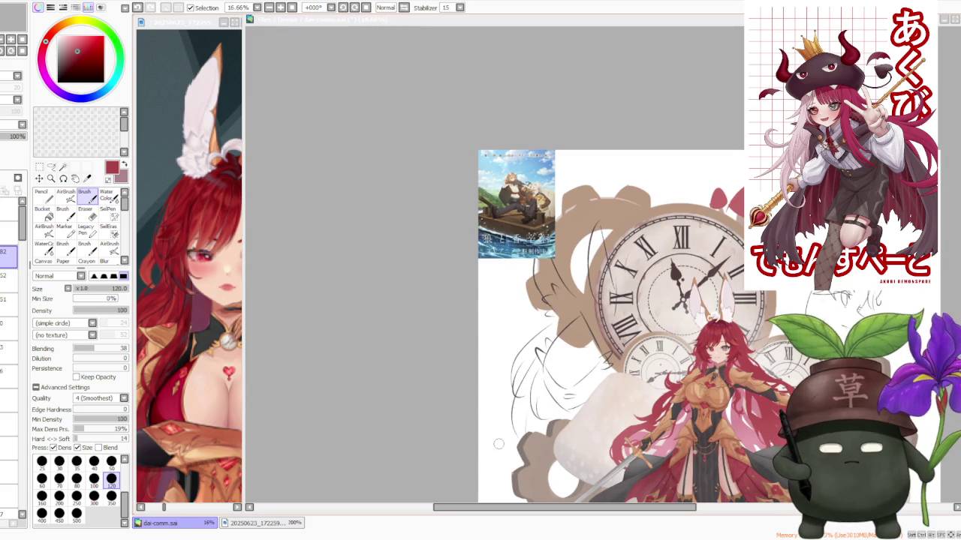
scroll(520, 148, up, 3)
scroll(505, 287, down, 2)
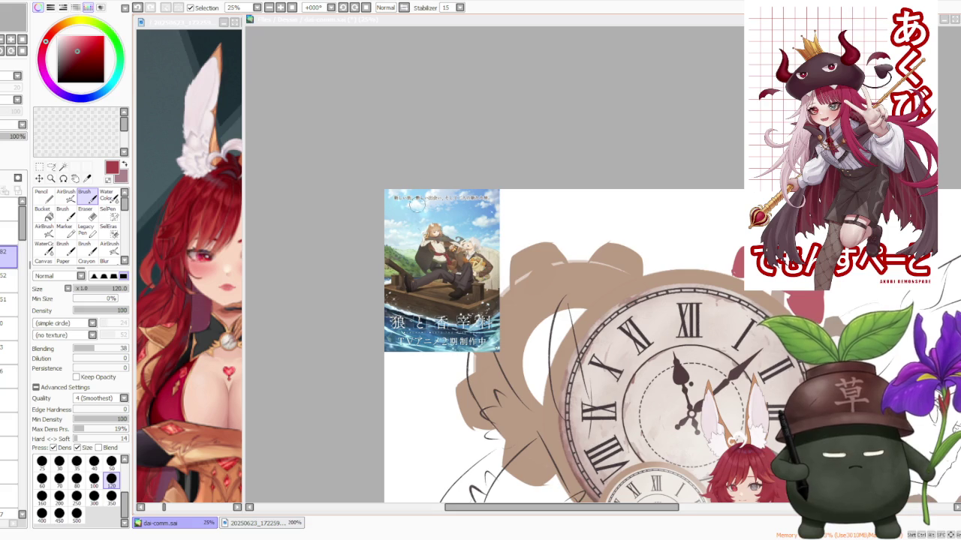
scroll(394, 324, up, 1)
scroll(463, 256, up, 2)
scroll(463, 255, up, 2)
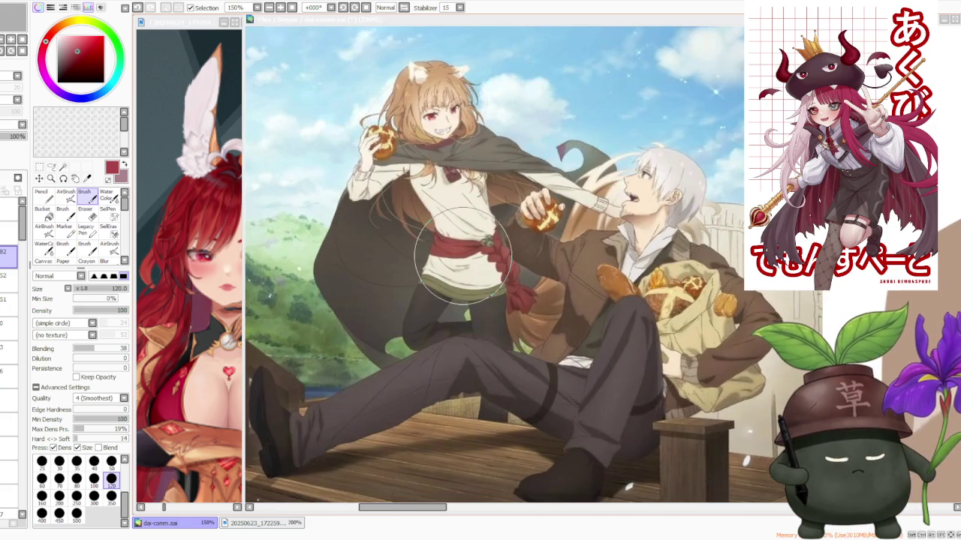
scroll(463, 256, down, 1)
scroll(462, 255, down, 1)
scroll(462, 255, down, 1)
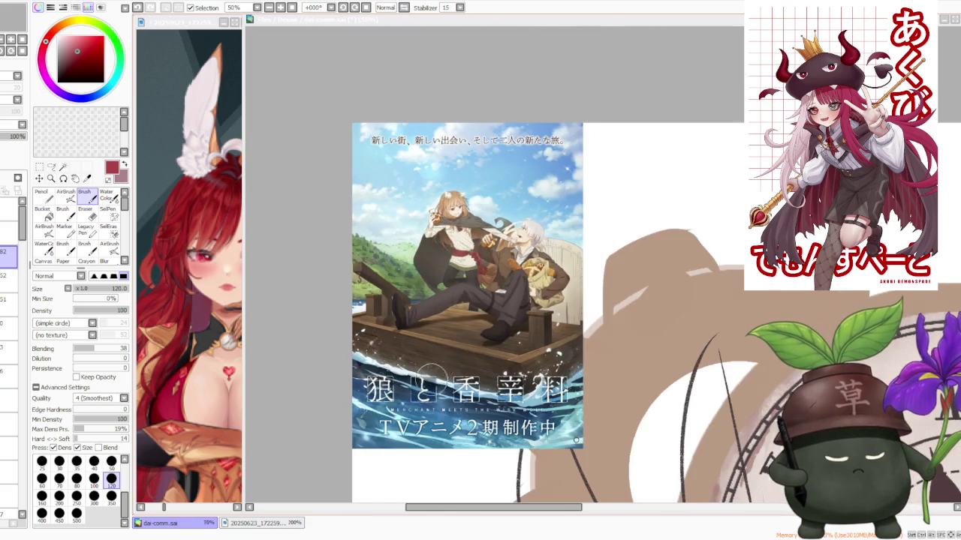
scroll(432, 375, up, 1)
scroll(437, 421, up, 1)
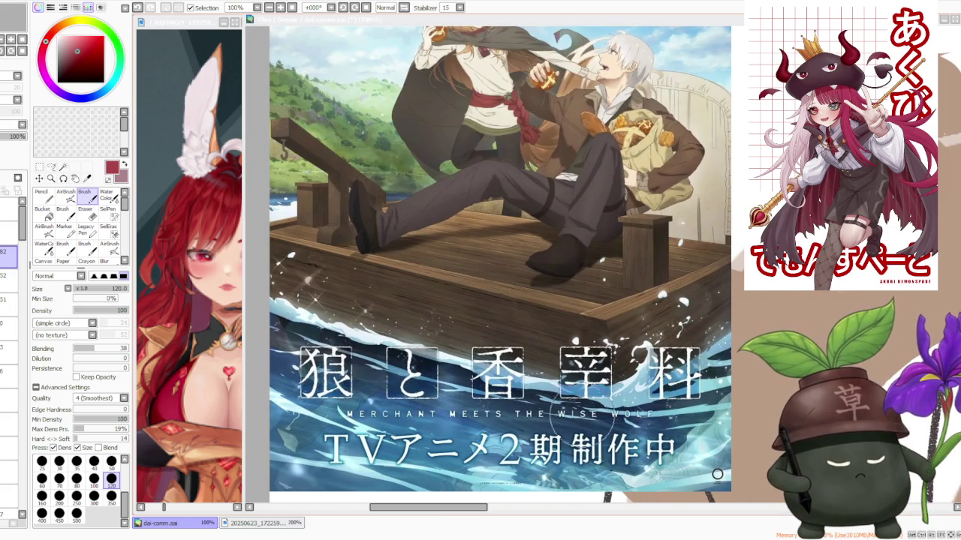
scroll(600, 382, down, 3)
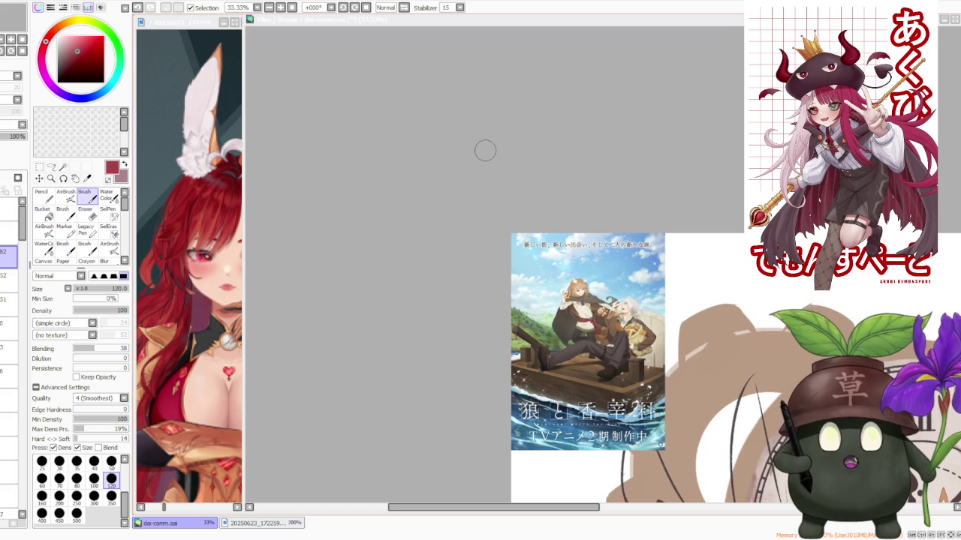
scroll(458, 155, down, 1)
scroll(583, 306, up, 2)
scroll(518, 203, up, 1)
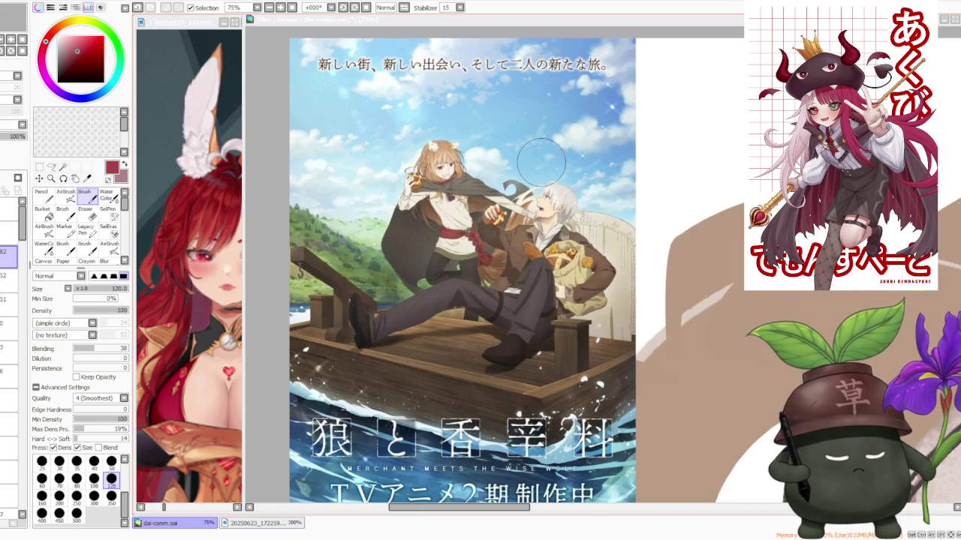
scroll(540, 163, down, 1)
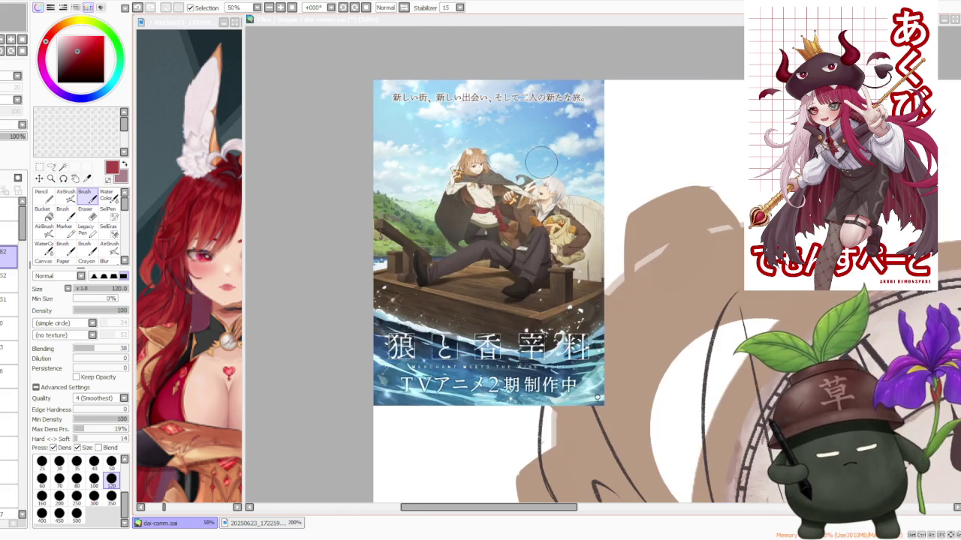
scroll(541, 163, up, 2)
scroll(540, 163, up, 1)
scroll(540, 162, down, 2)
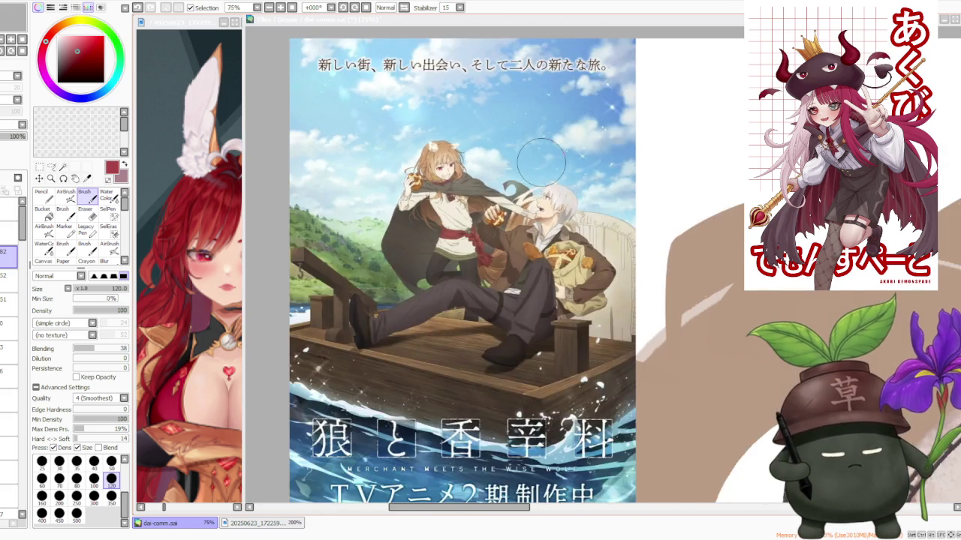
scroll(541, 163, down, 3)
scroll(541, 161, down, 2)
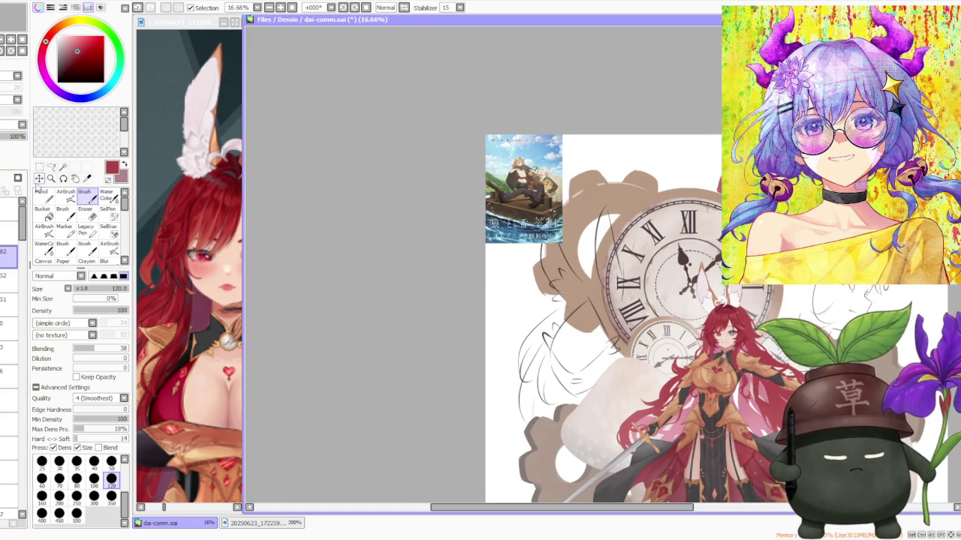
- Zoom to 25%, scroll the Layer panel, and select a layer to work on
scroll(364, 255, down, 1)
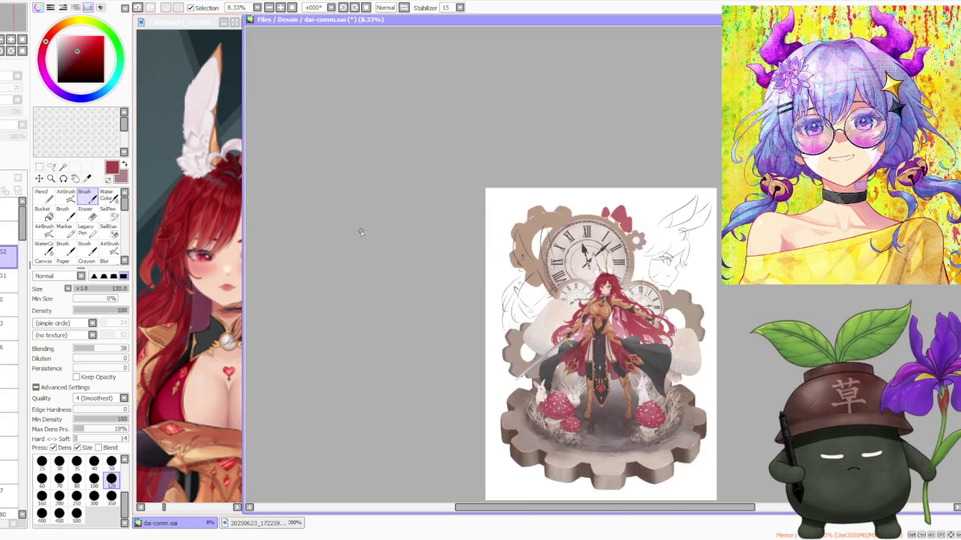
scroll(364, 255, down, 1)
scroll(547, 263, up, 2)
scroll(548, 262, up, 1)
scroll(548, 262, up, 1)
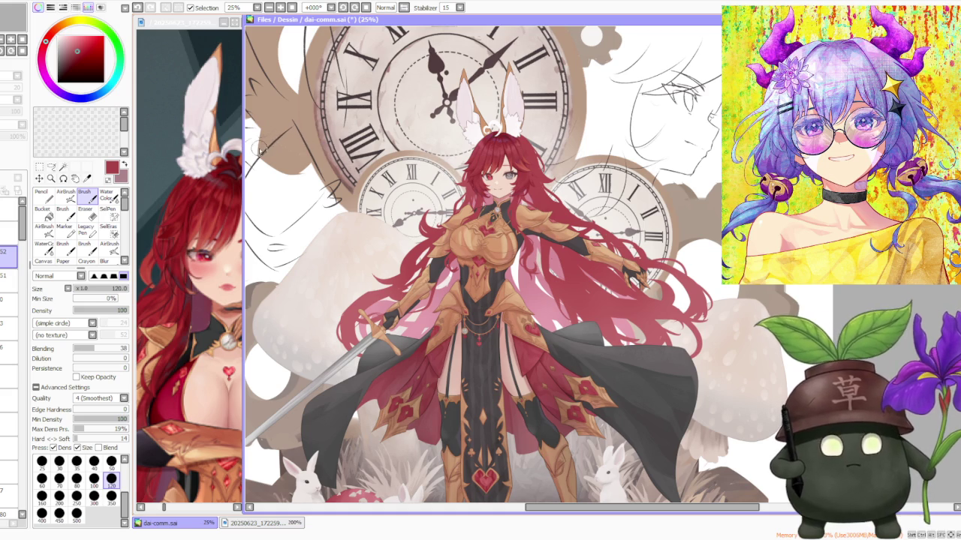
scroll(28, 264, down, 3)
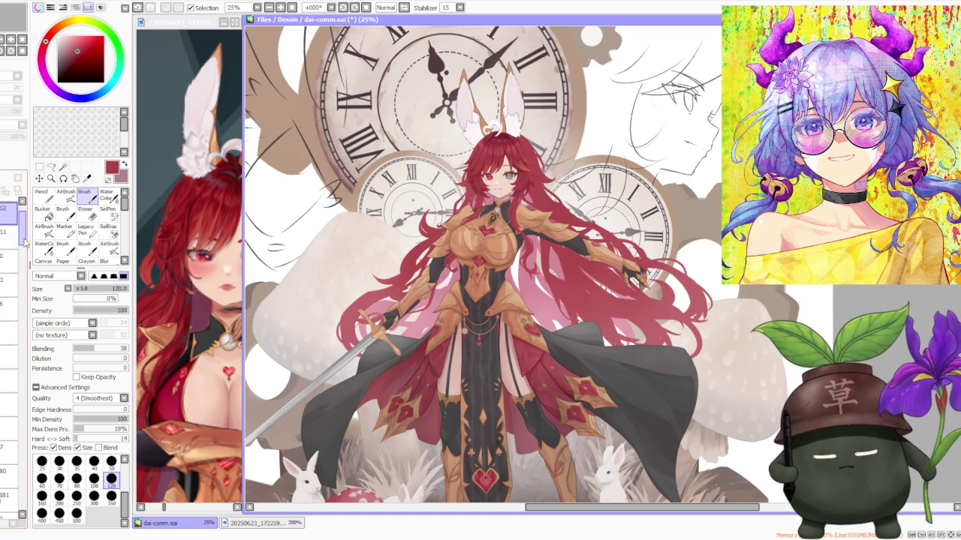
scroll(28, 264, down, 2)
scroll(25, 274, down, 2)
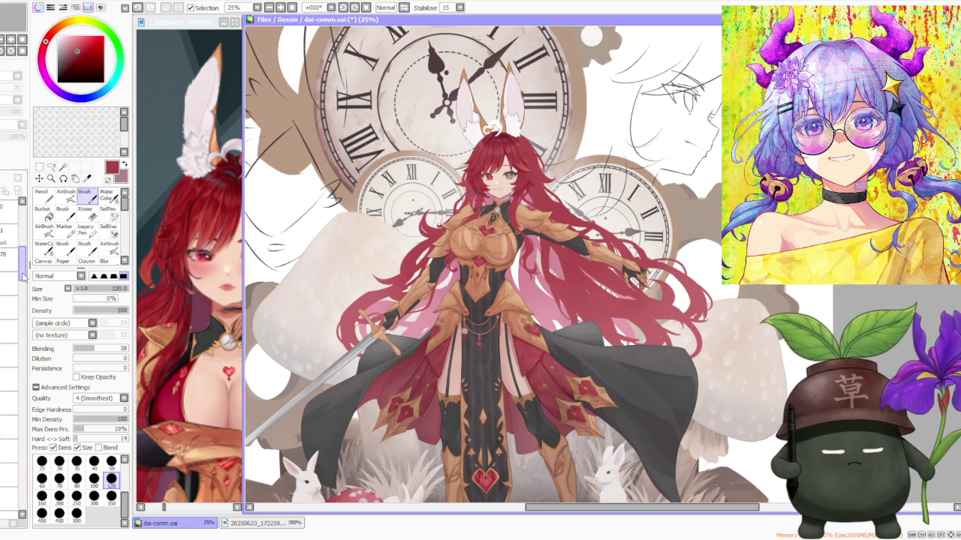
mouse_move(23, 278)
mouse_down()
mouse_move(25, 330)
mouse_move(17, 304)
mouse_up()
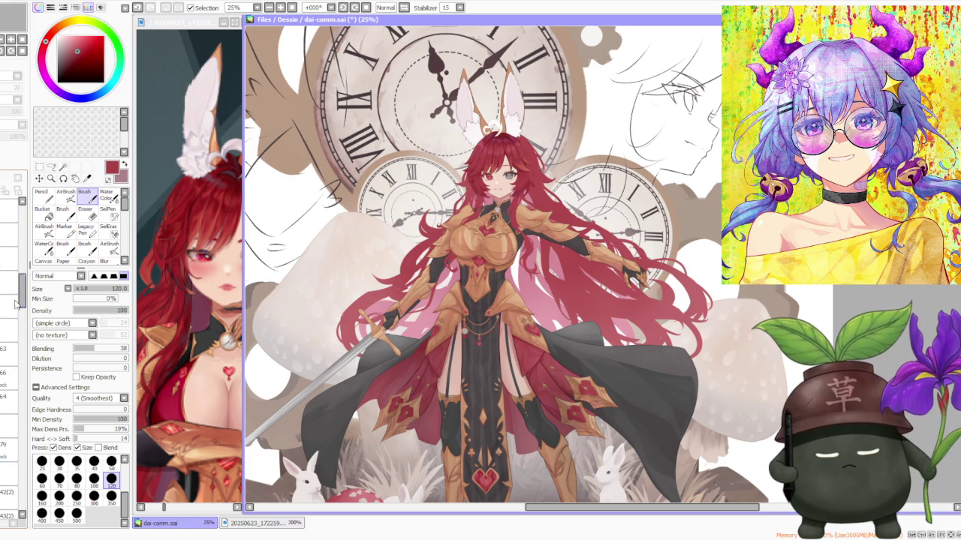
click(12, 305)
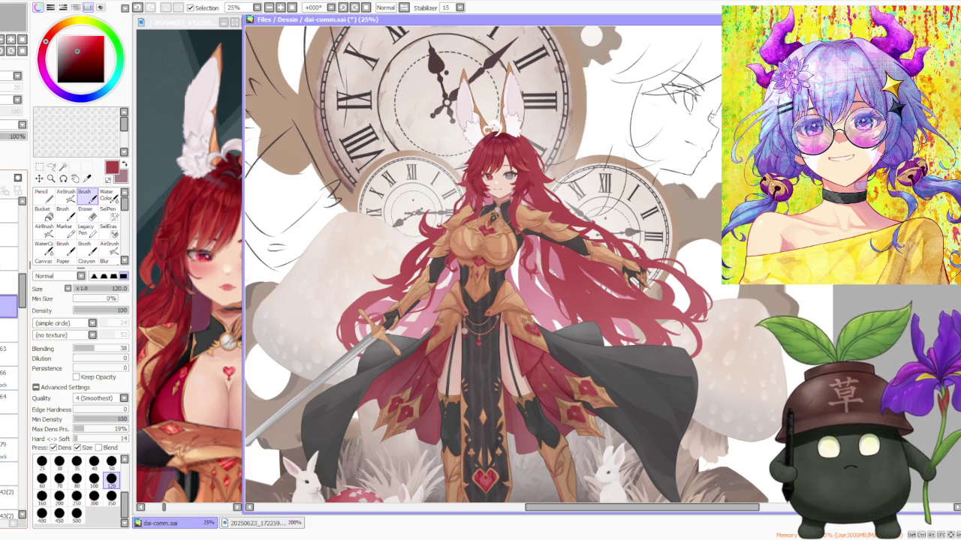
- Select the next layer down in the layer stack
scroll(12, 259, up, 2)
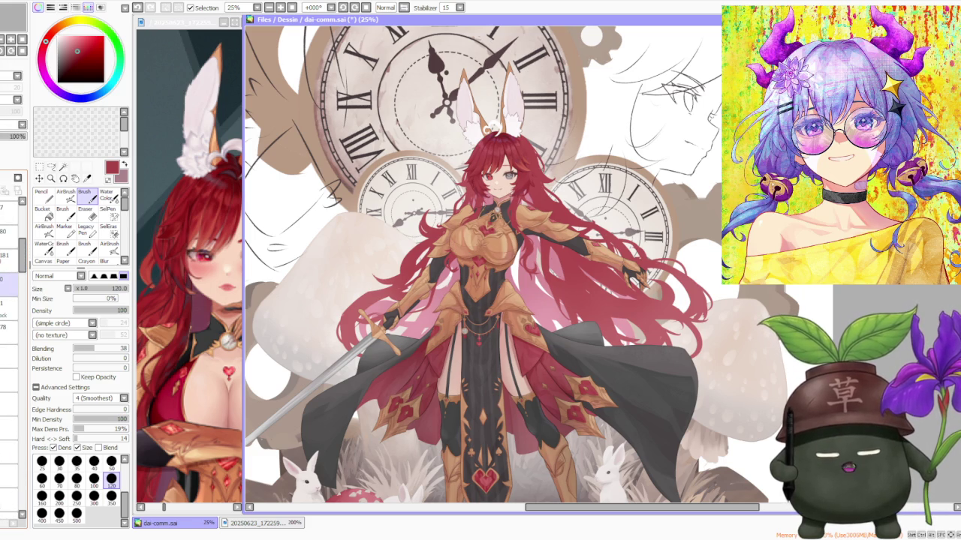
scroll(12, 300, up, 1)
scroll(11, 300, up, 1)
click(9, 327)
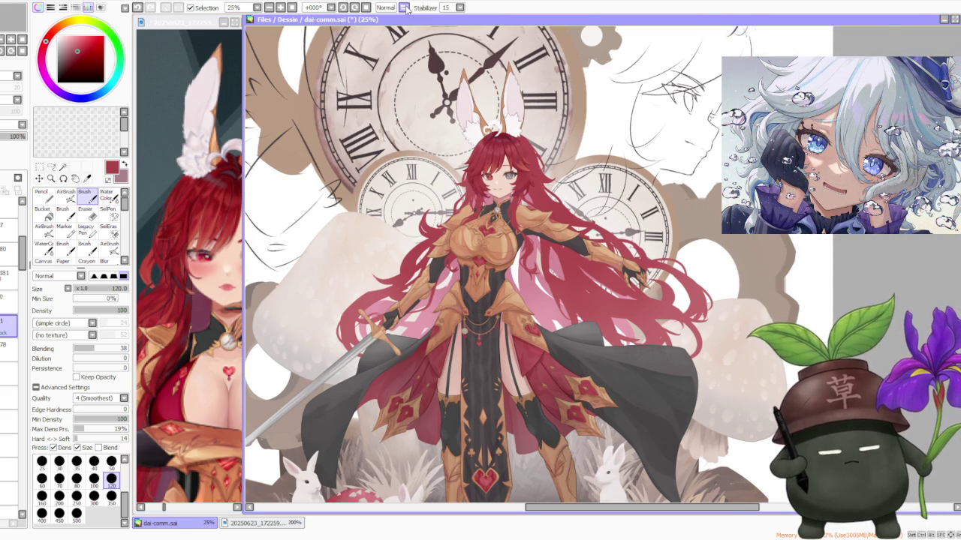
- Mirror the canvas view horizontally to Inv., zoom out, and briefly switch to another window
key(h)
scroll(402, 37, down, 1)
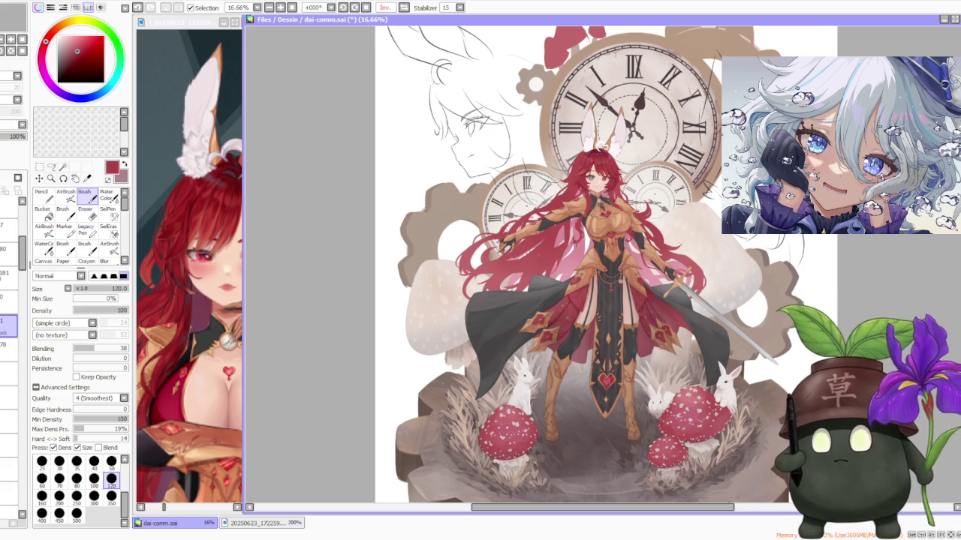
key(alt+Tab)
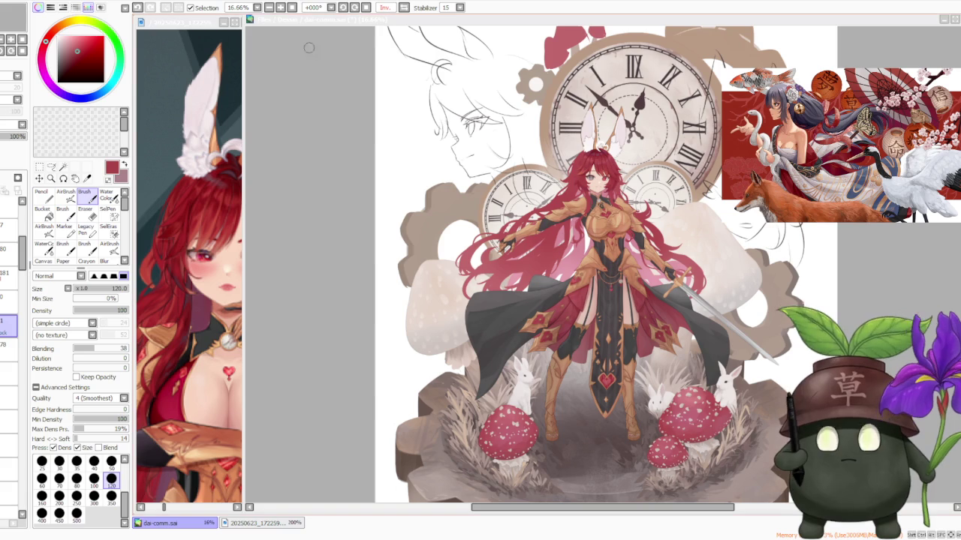
scroll(445, 352, down, 1)
scroll(555, 210, up, 2)
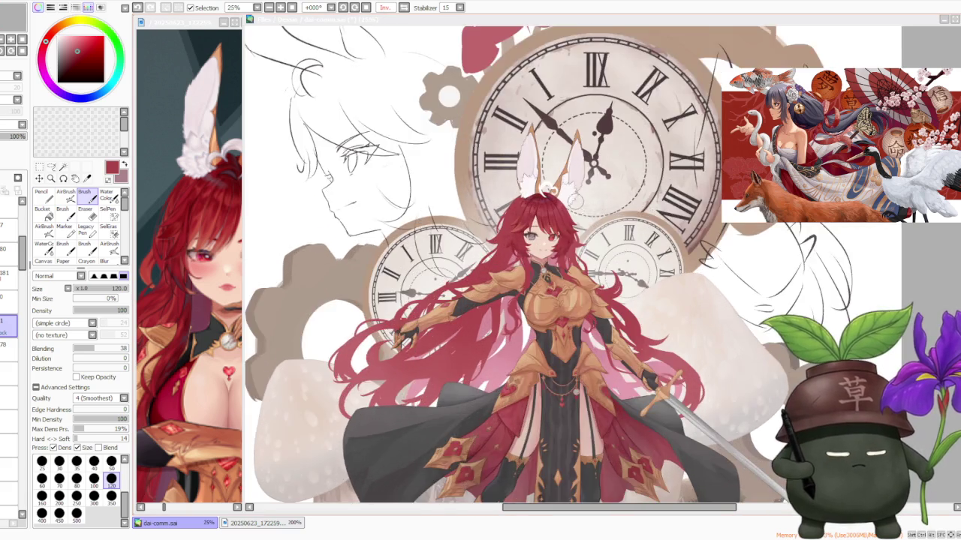
- Zoom in on the face and try a short hair stroke, then undo it
scroll(526, 209, up, 1)
scroll(503, 209, up, 2)
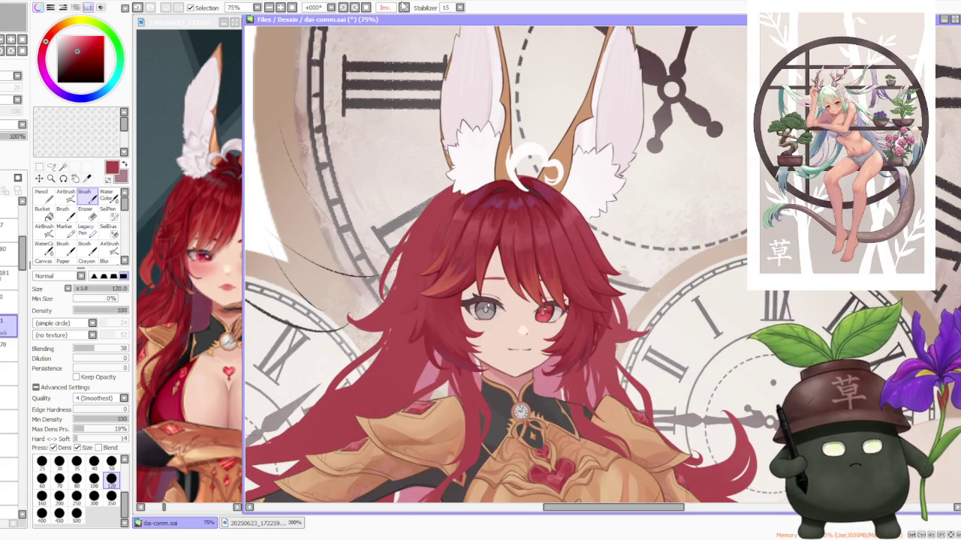
scroll(362, 145, down, 1)
scroll(352, 285, down, 1)
scroll(473, 296, up, 2)
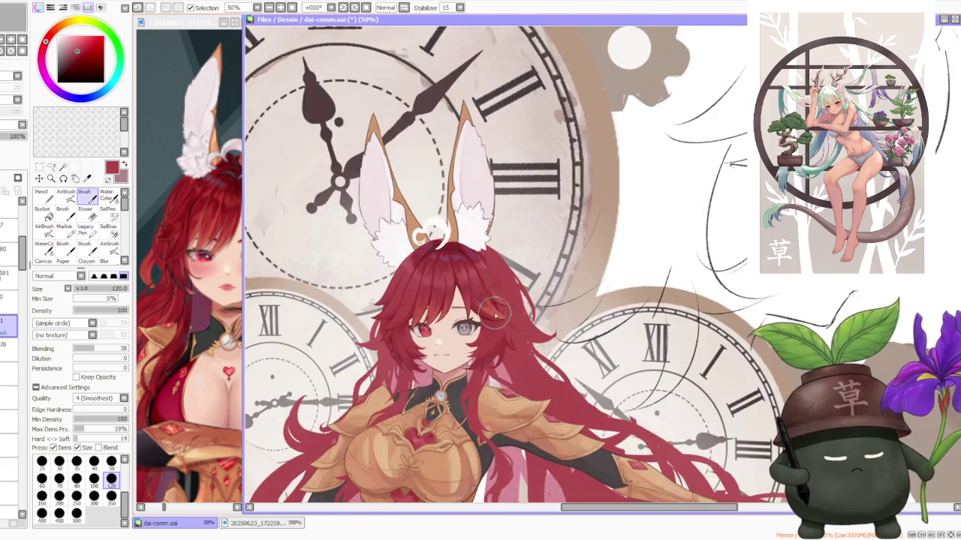
scroll(490, 308, up, 1)
scroll(493, 308, up, 1)
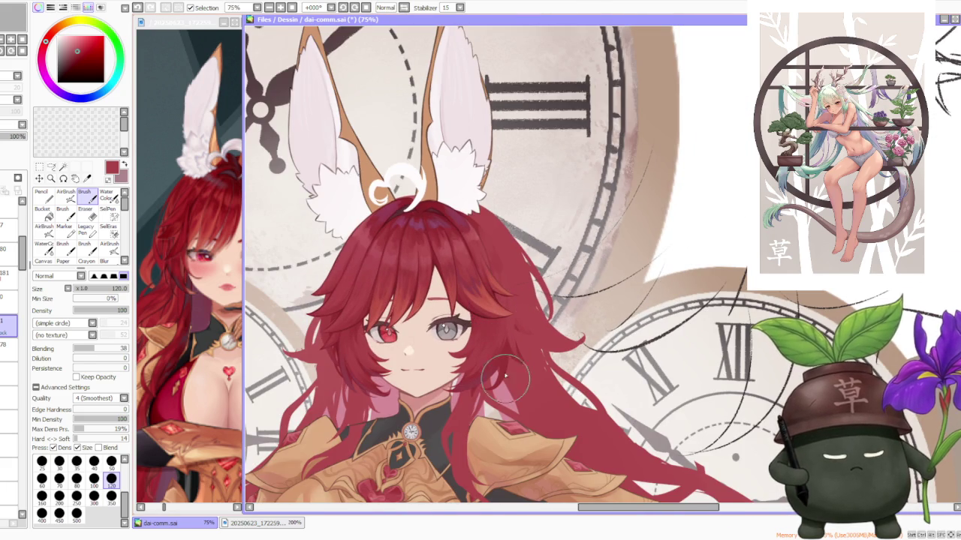
scroll(484, 286, up, 1)
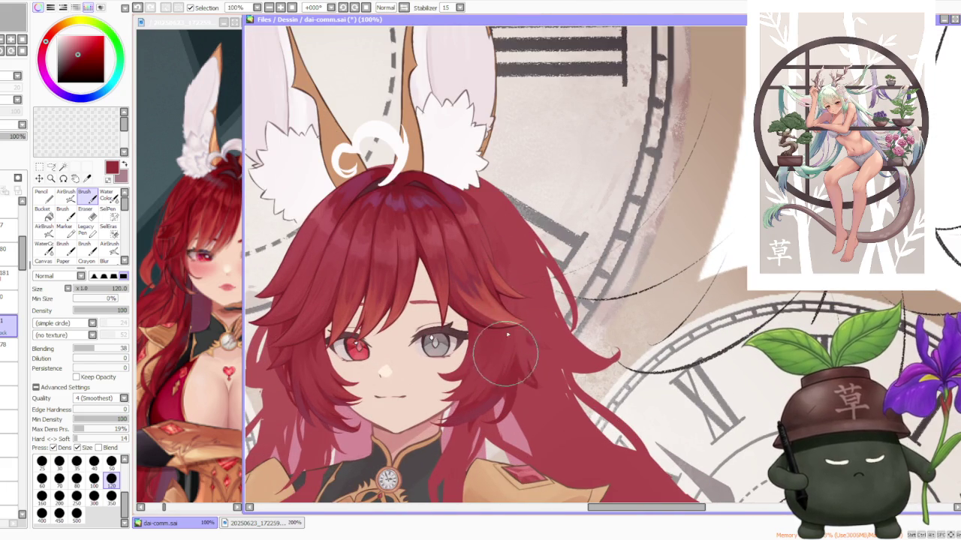
drag(497, 348, 499, 323)
key(ctrl+z)
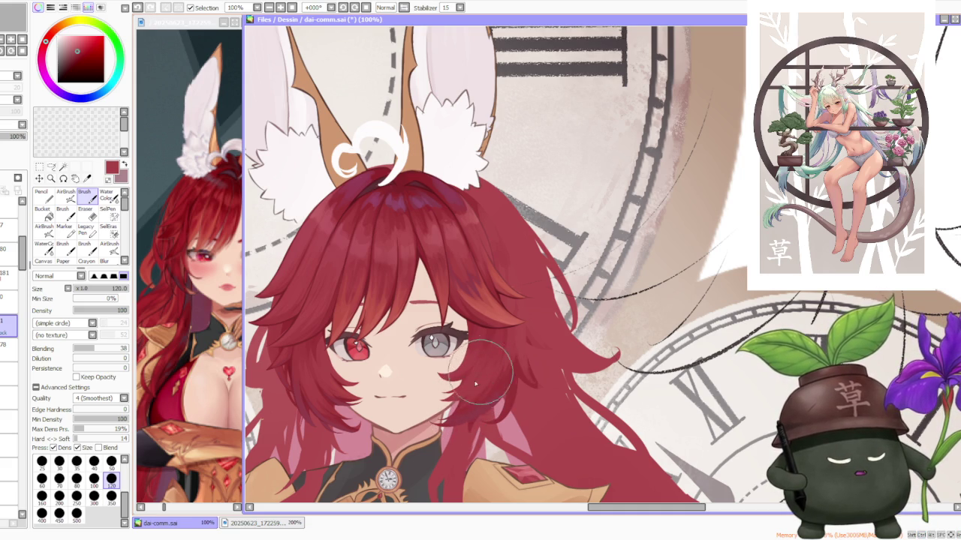
- Sample a slightly darker red and paint shading strokes into the hair beside the grey eye
alt+click(478, 406)
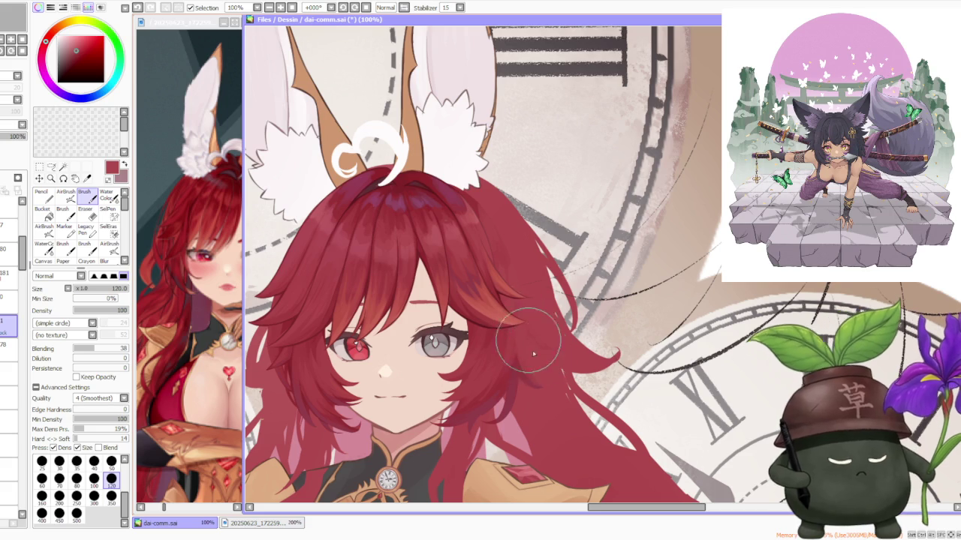
alt+click(506, 386)
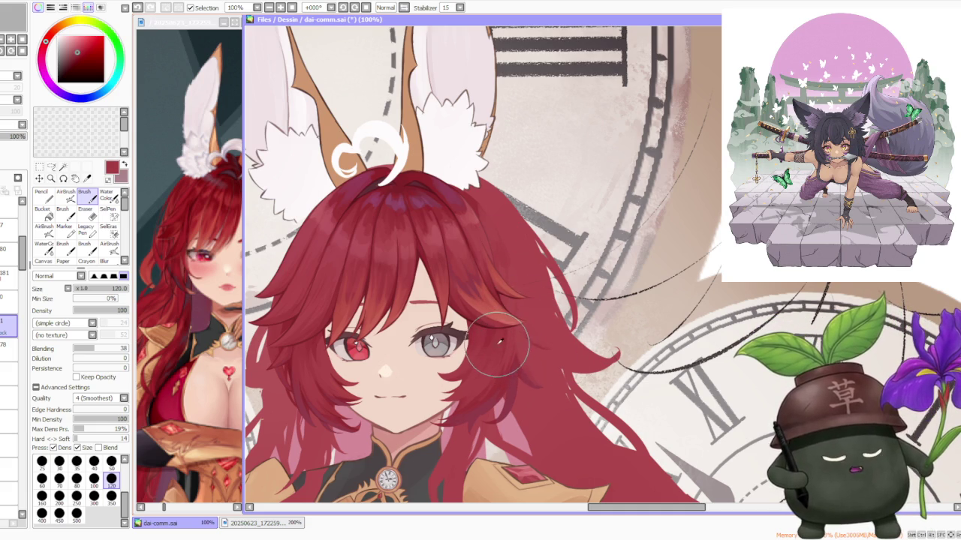
drag(506, 314, 509, 308)
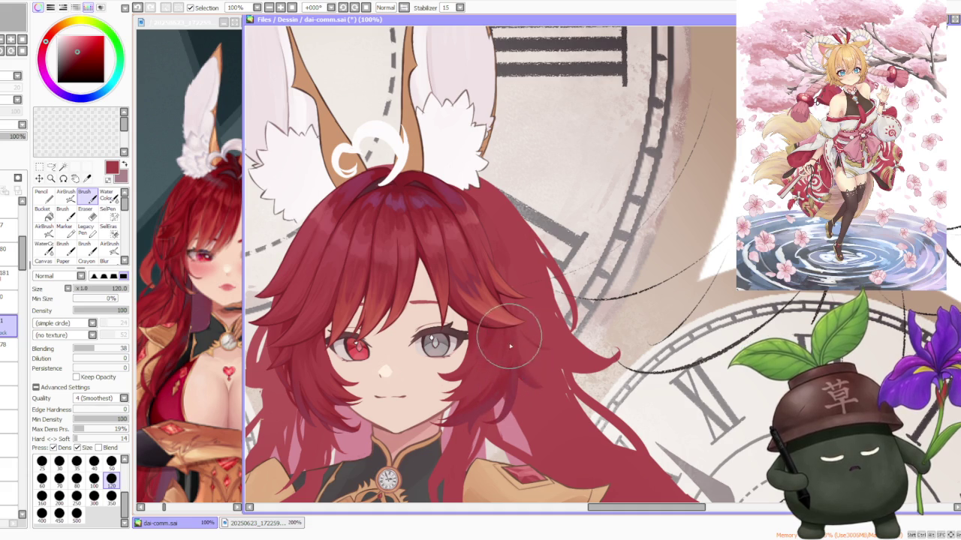
drag(511, 347, 509, 399)
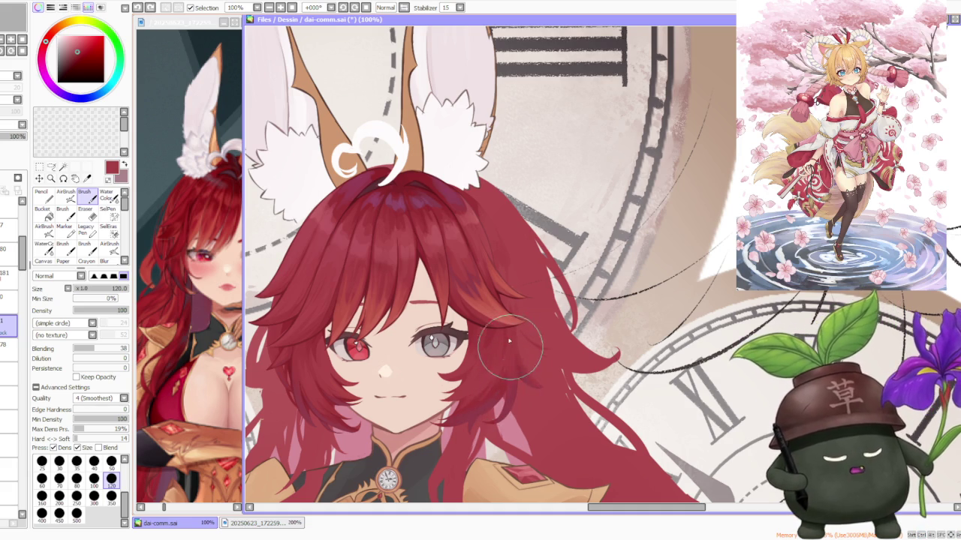
drag(511, 346, 513, 399)
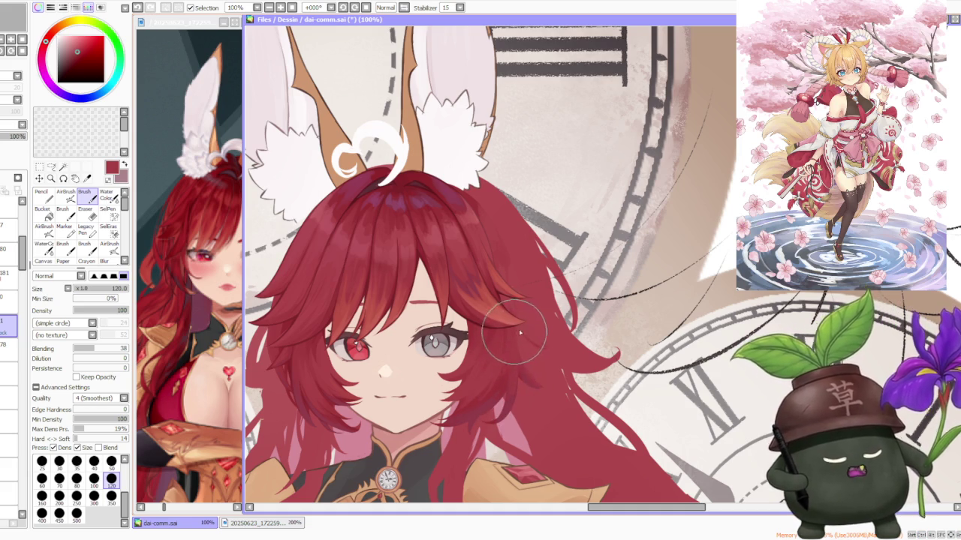
scroll(548, 351, down, 3)
scroll(539, 354, up, 1)
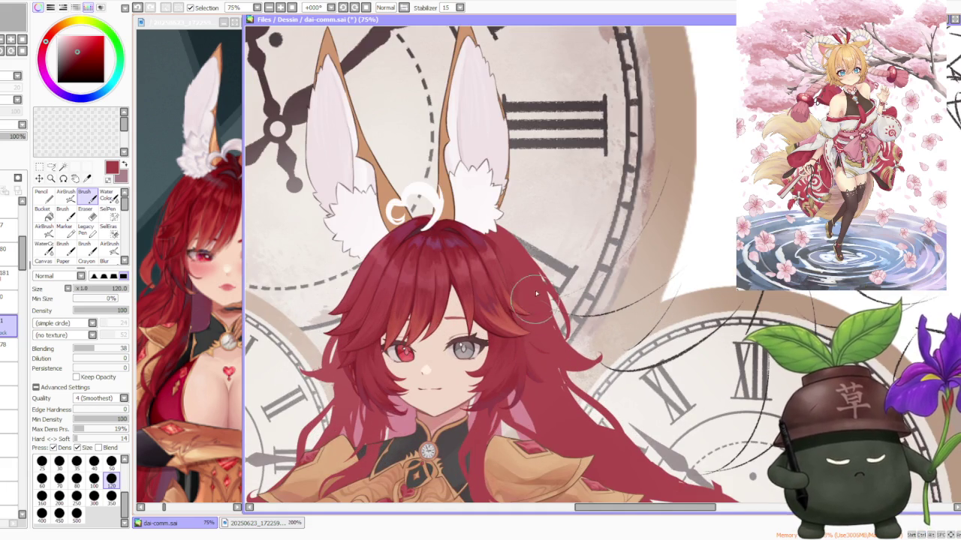
- Set the brush size to the 50 preset
scroll(421, 66, down, 1)
scroll(421, 66, down, 1)
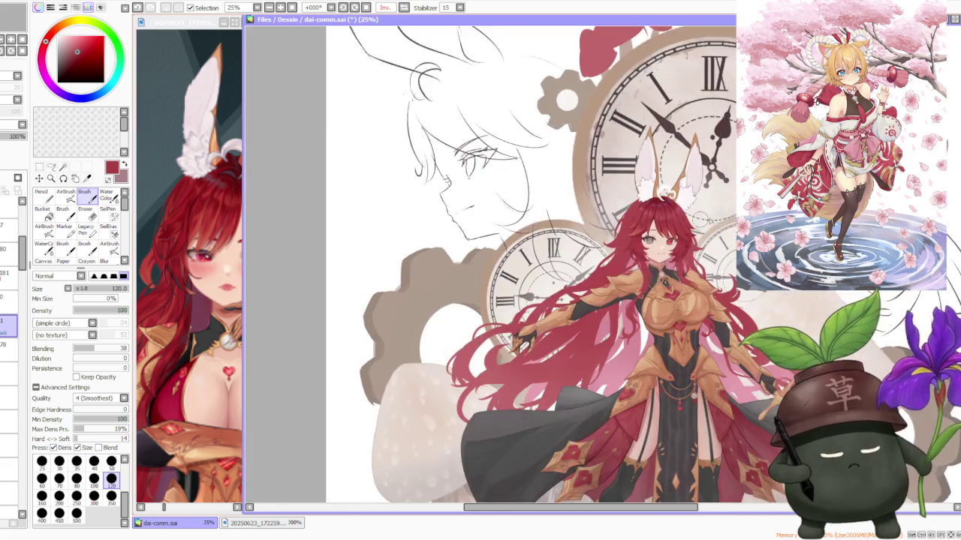
scroll(671, 292, up, 2)
scroll(671, 292, up, 1)
scroll(671, 306, down, 1)
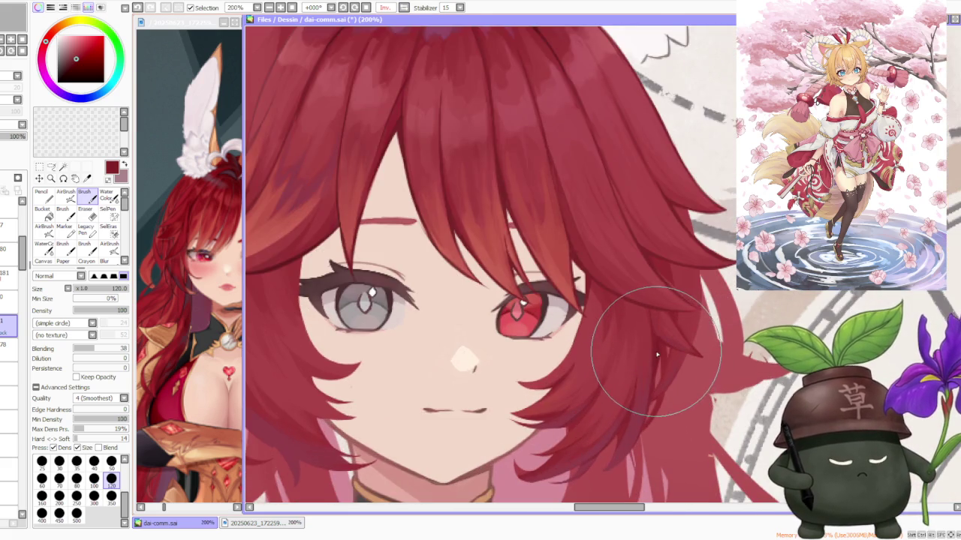
scroll(643, 357, down, 1)
click(111, 460)
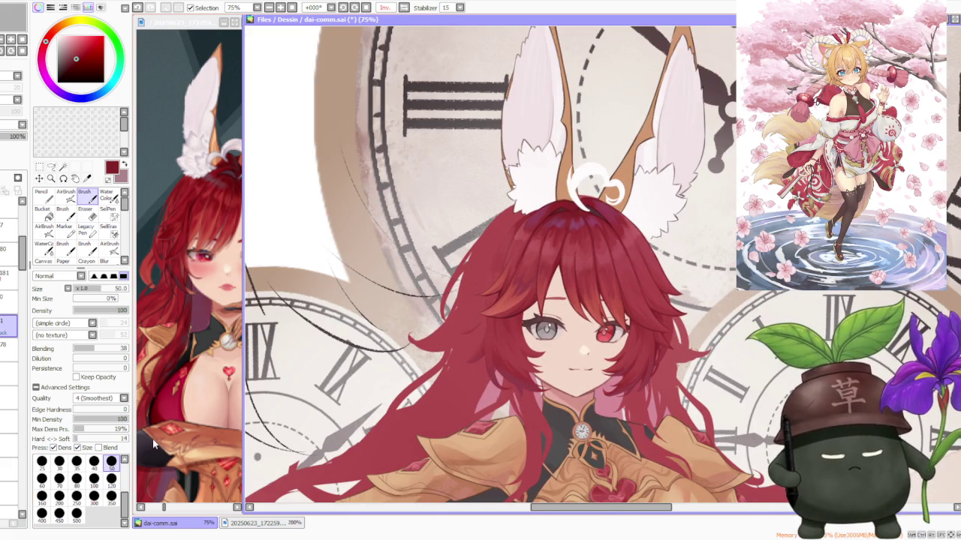
- Zoom to 200% on the face and undo the last two hair strokes
scroll(550, 383, up, 1)
scroll(550, 382, up, 2)
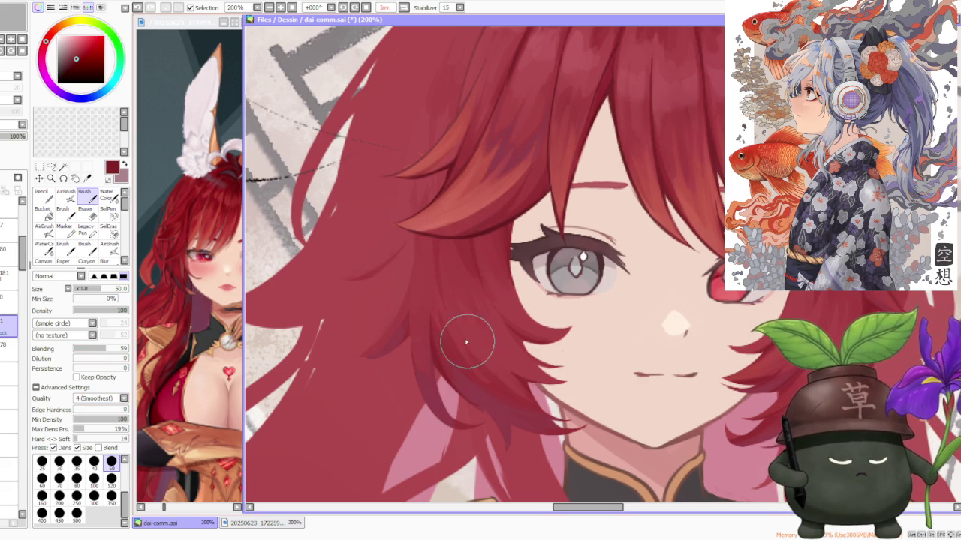
key(ctrl+z)
key(ctrl+z)
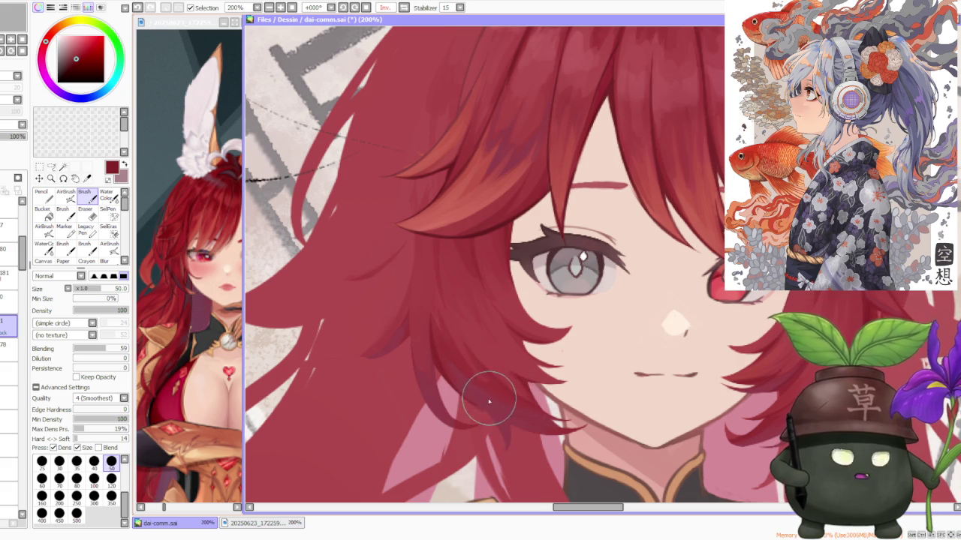
key(ctrl+z)
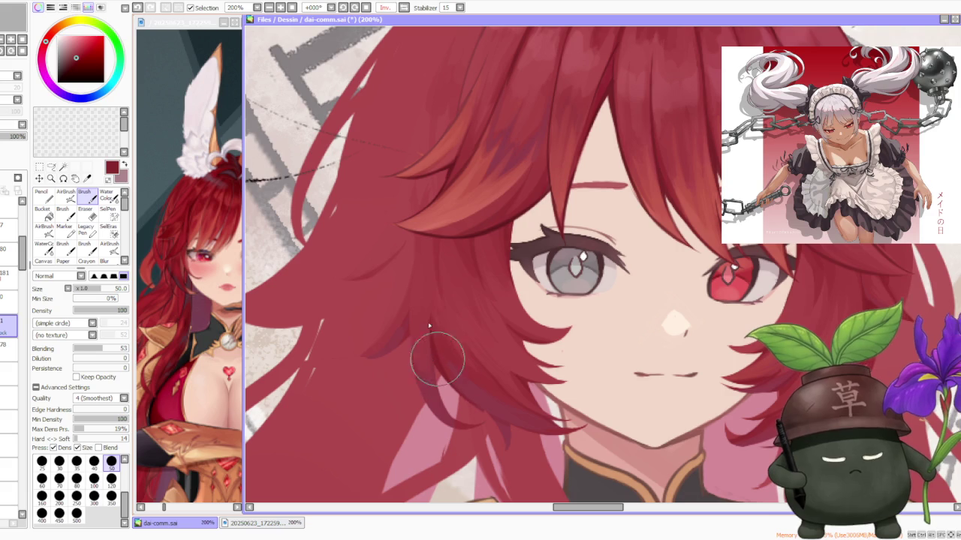
- Undo the most recent stroke and zoom in and out to inspect the face
key(ctrl+z)
scroll(426, 272, down, 1)
scroll(413, 274, down, 1)
scroll(443, 240, down, 1)
scroll(452, 218, down, 1)
scroll(453, 214, up, 1)
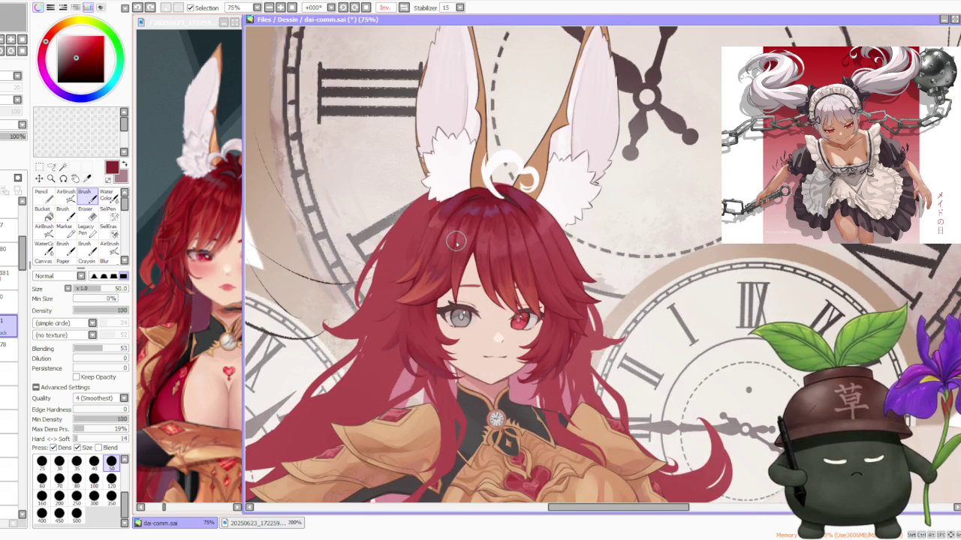
scroll(457, 241, up, 1)
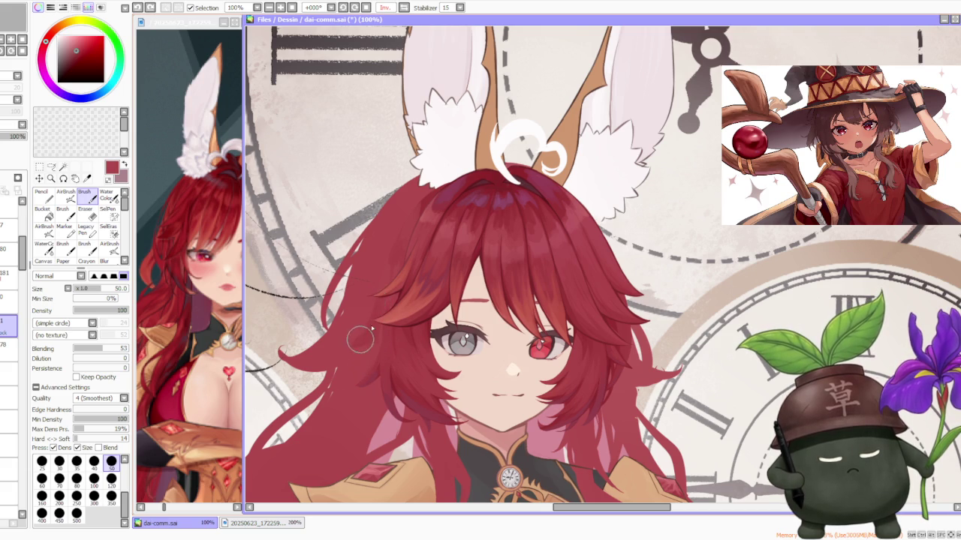
scroll(391, 274, down, 3)
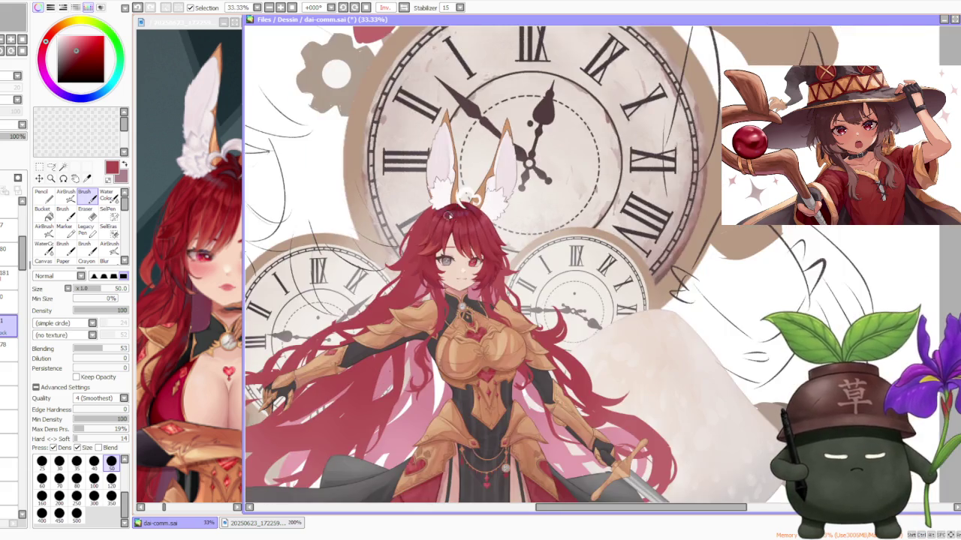
scroll(421, 263, up, 2)
scroll(433, 260, down, 1)
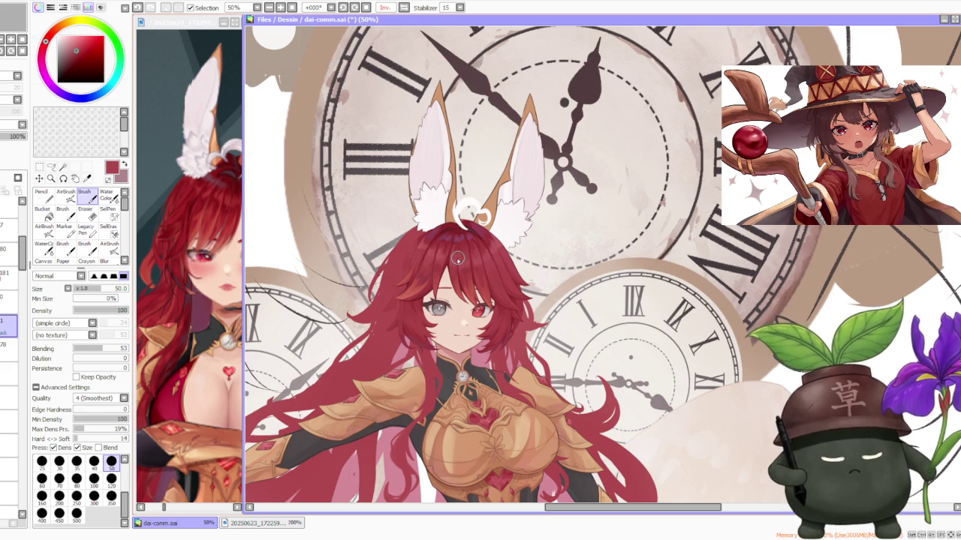
scroll(415, 307, up, 2)
scroll(406, 315, up, 1)
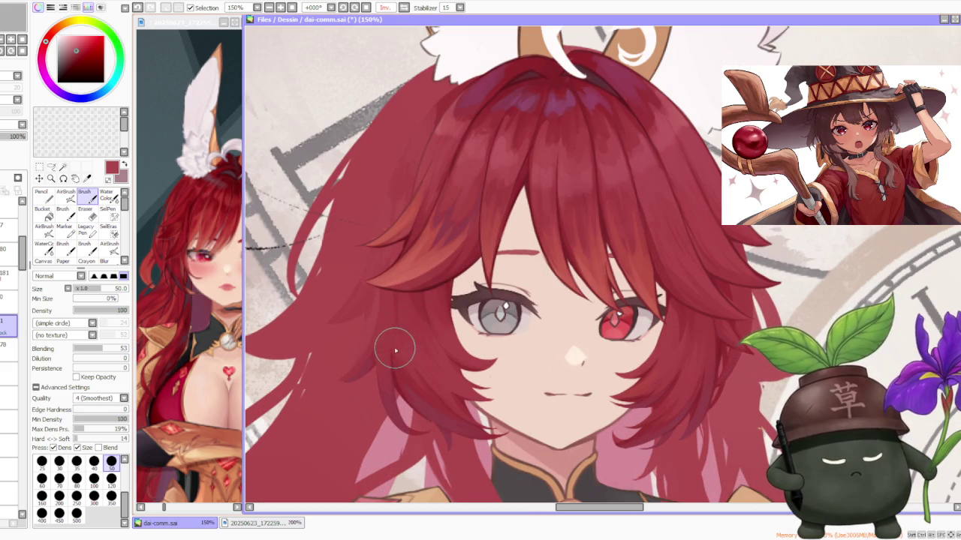
scroll(395, 351, up, 1)
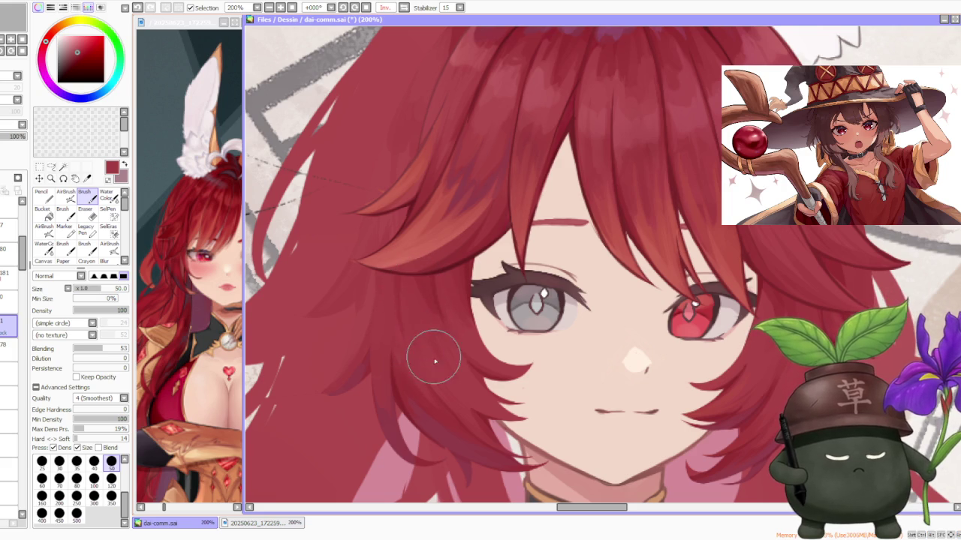
- Turn off the Inv. horizontal flip to restore the normal canvas view
scroll(504, 259, down, 1)
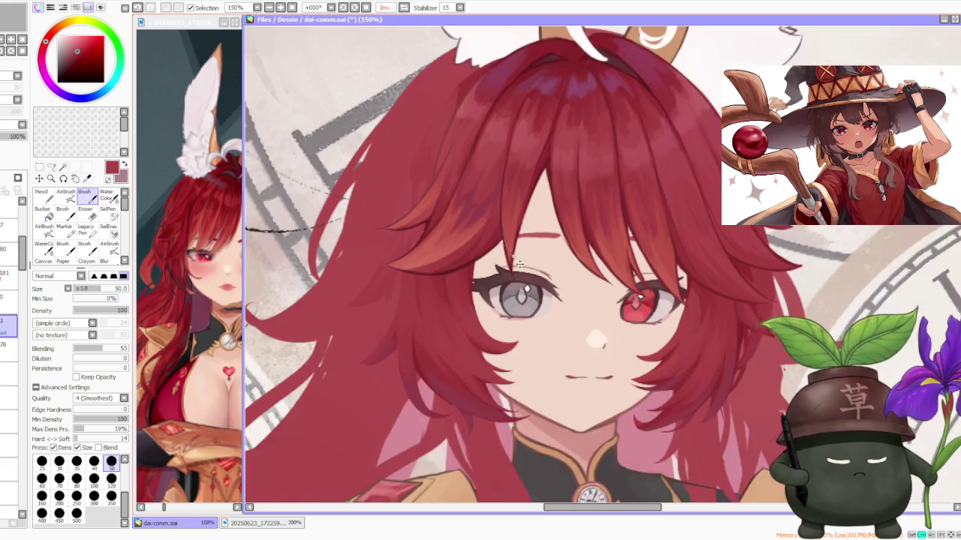
scroll(502, 256, down, 2)
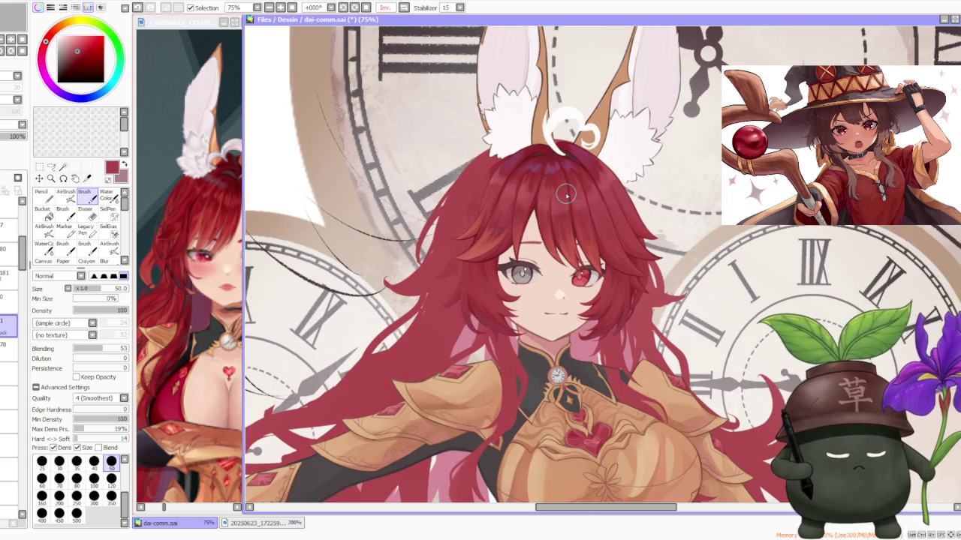
scroll(465, 218, up, 2)
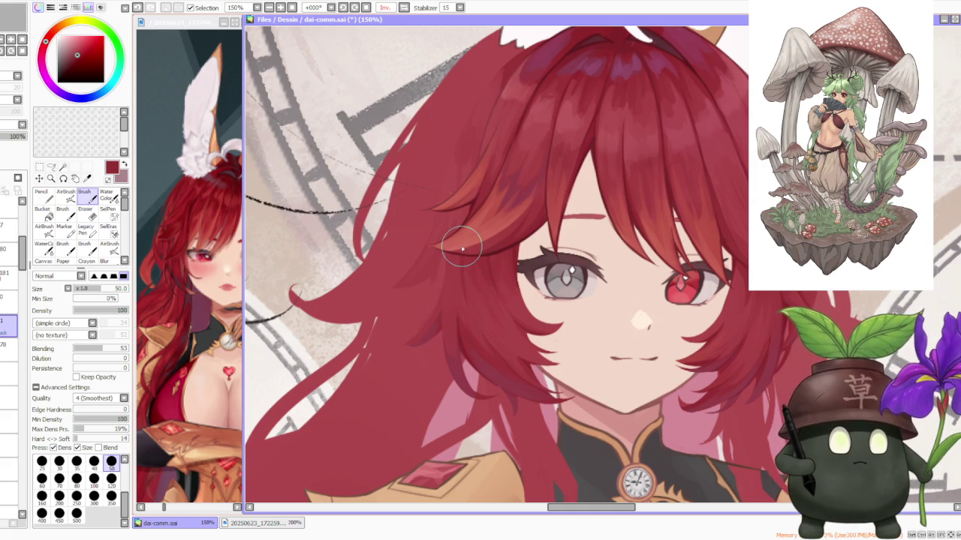
scroll(509, 304, down, 2)
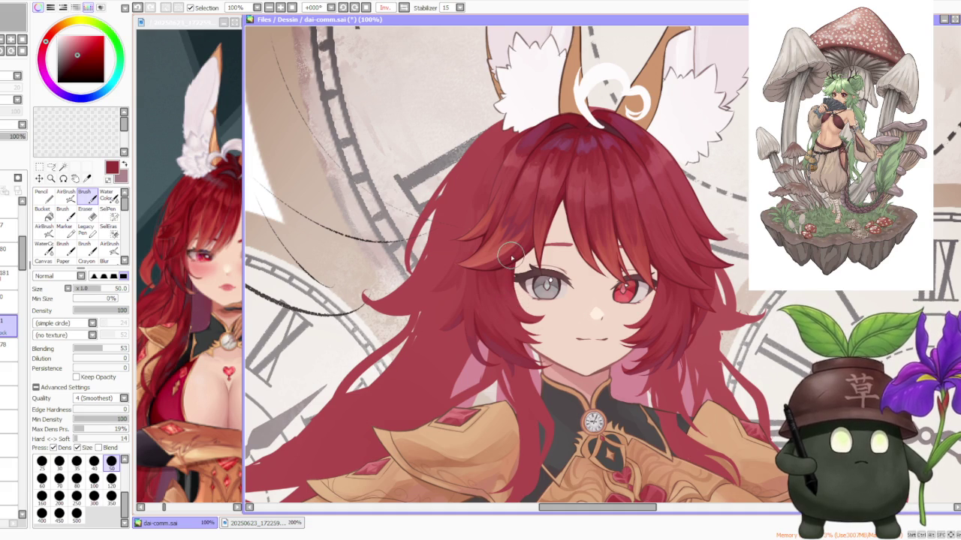
scroll(512, 253, up, 1)
scroll(513, 254, up, 1)
scroll(516, 255, up, 1)
scroll(521, 256, down, 3)
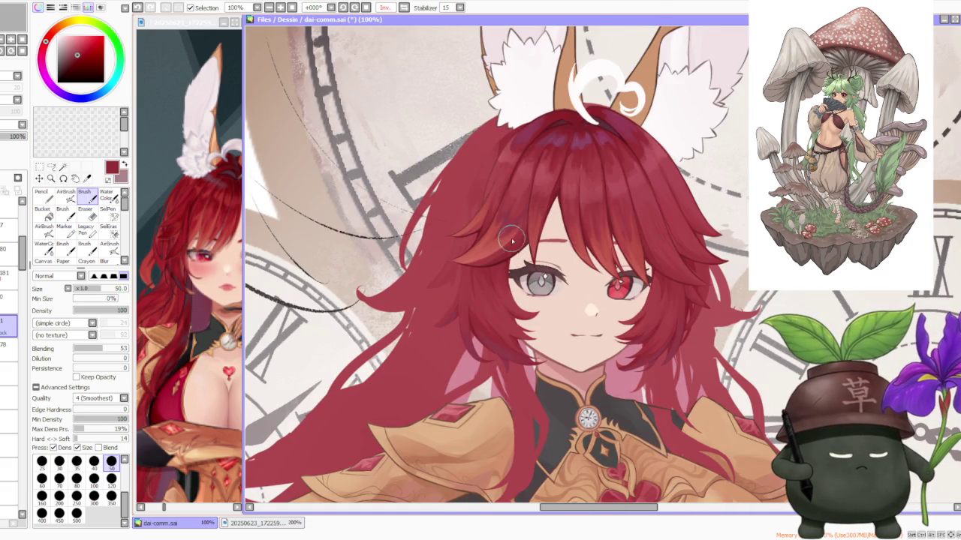
click(403, 8)
scroll(415, 181, down, 2)
- Toggle to the layer above and back, zoom onto the left cheek, and undo a hair stroke
scroll(580, 209, up, 2)
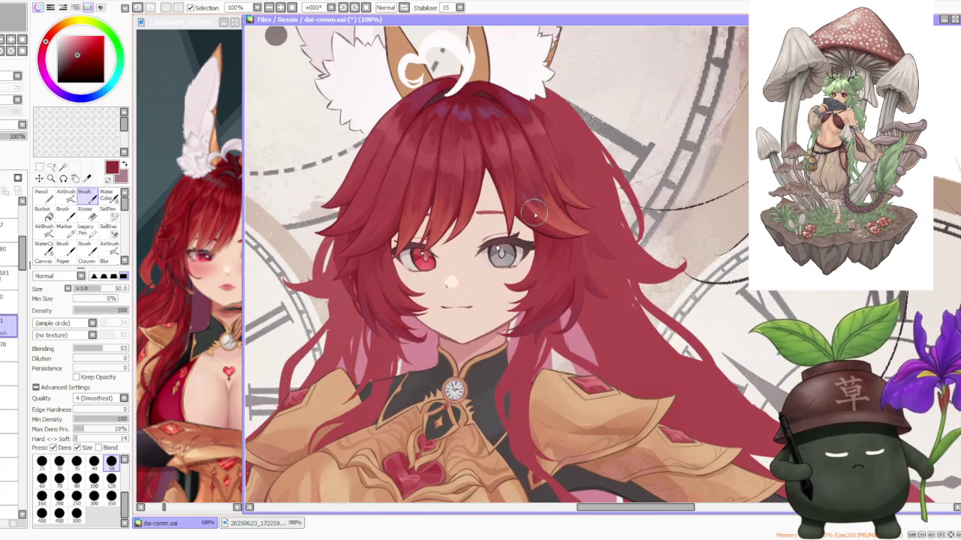
scroll(492, 223, up, 1)
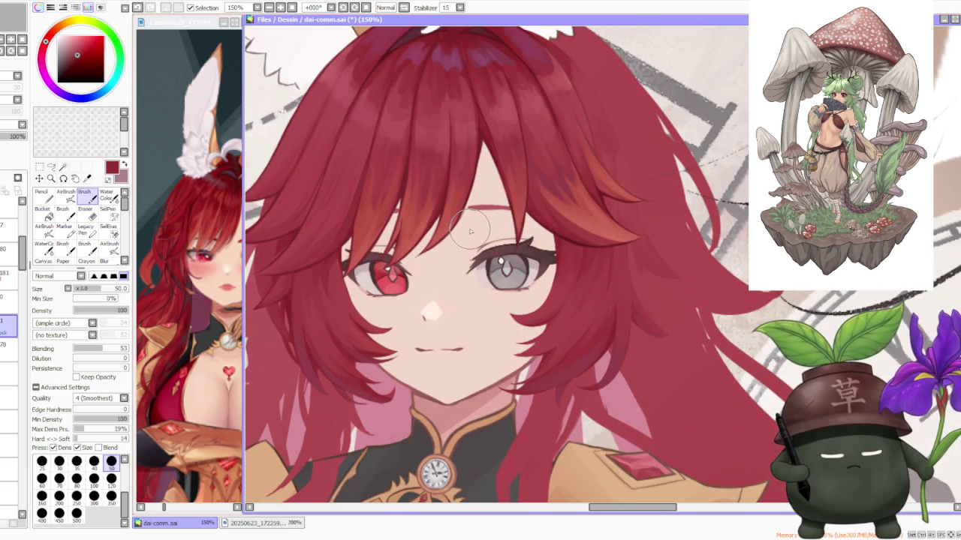
click(9, 300)
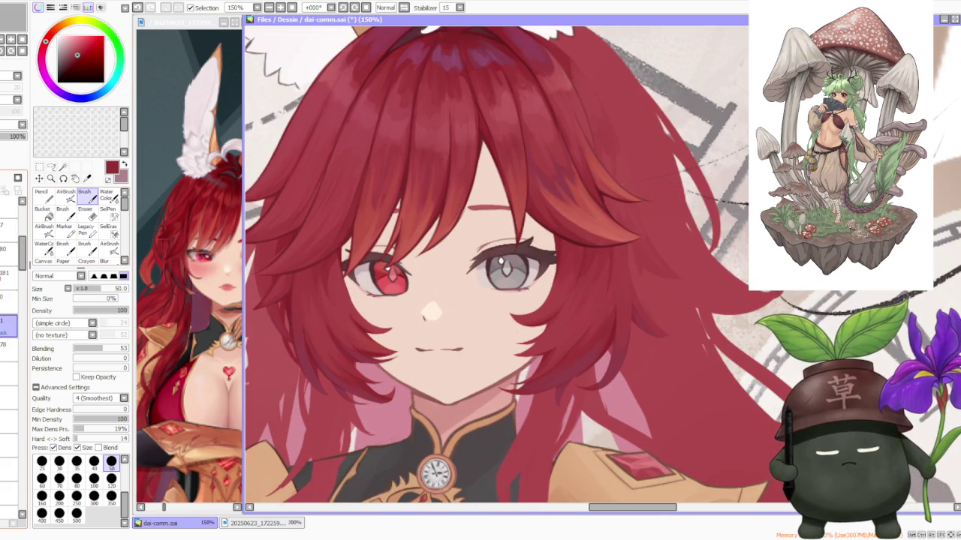
click(9, 324)
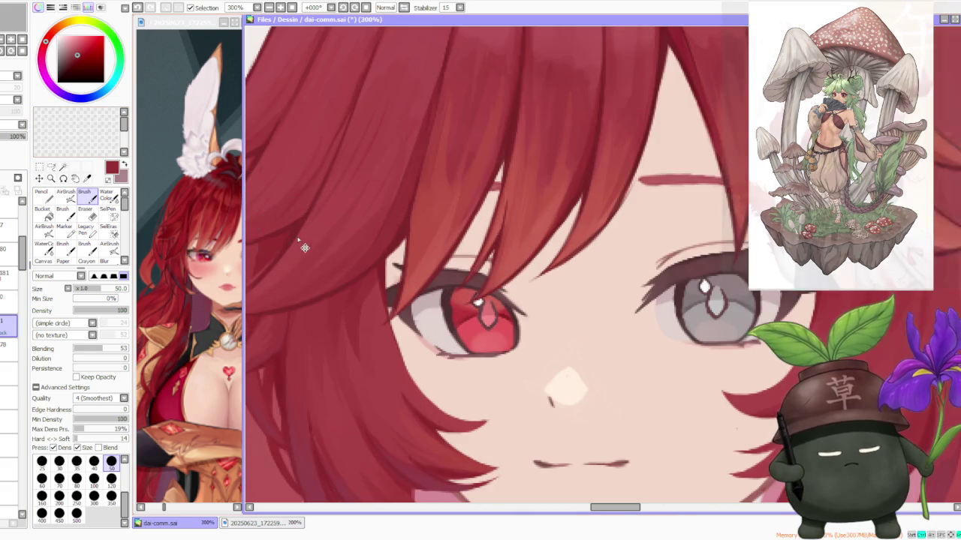
scroll(292, 215, down, 2)
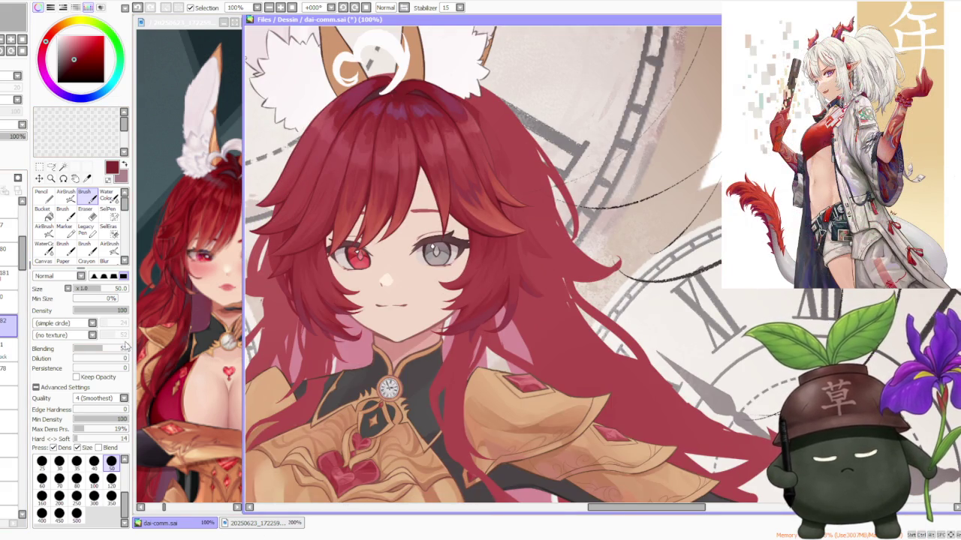
scroll(418, 161, up, 2)
scroll(413, 150, up, 1)
scroll(408, 139, up, 1)
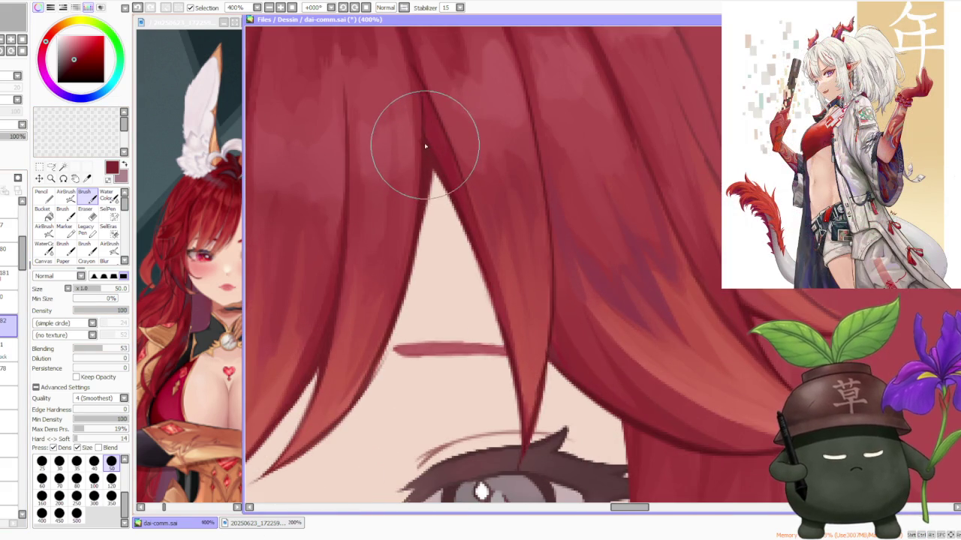
scroll(422, 140, down, 4)
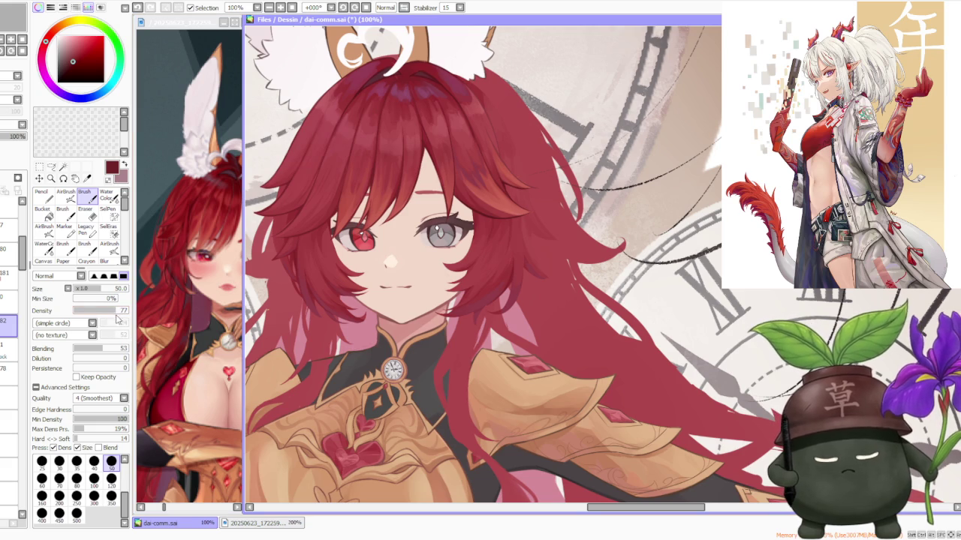
scroll(345, 253, up, 1)
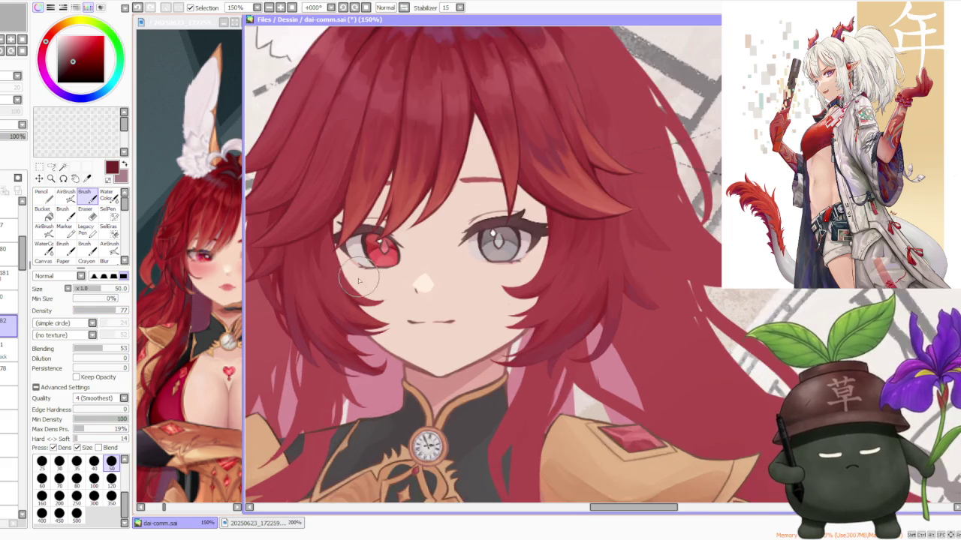
scroll(356, 274, up, 1)
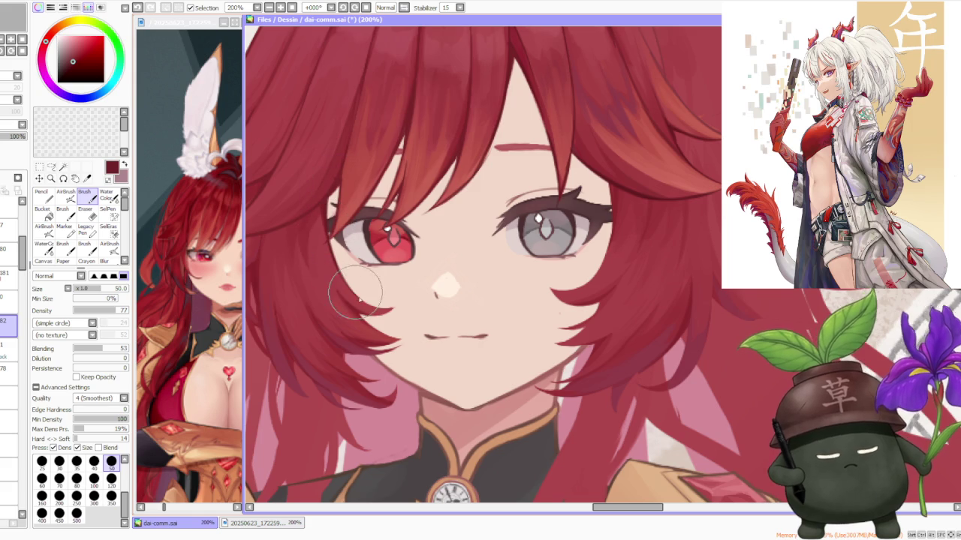
key(ctrl+z)
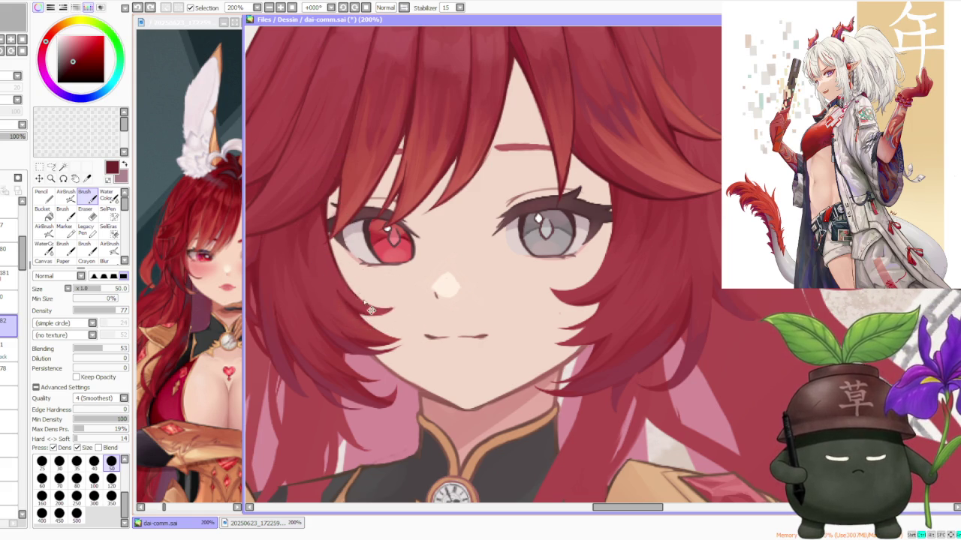
- Zoom in and out around the hair locks beside the left cheek
scroll(362, 287, up, 1)
scroll(353, 297, up, 1)
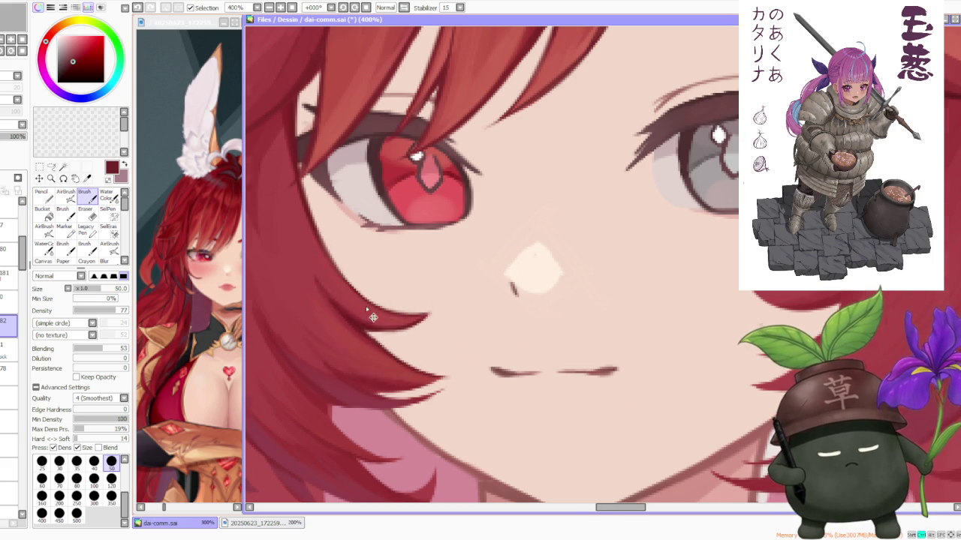
scroll(353, 278, down, 5)
scroll(345, 213, down, 1)
scroll(331, 225, up, 2)
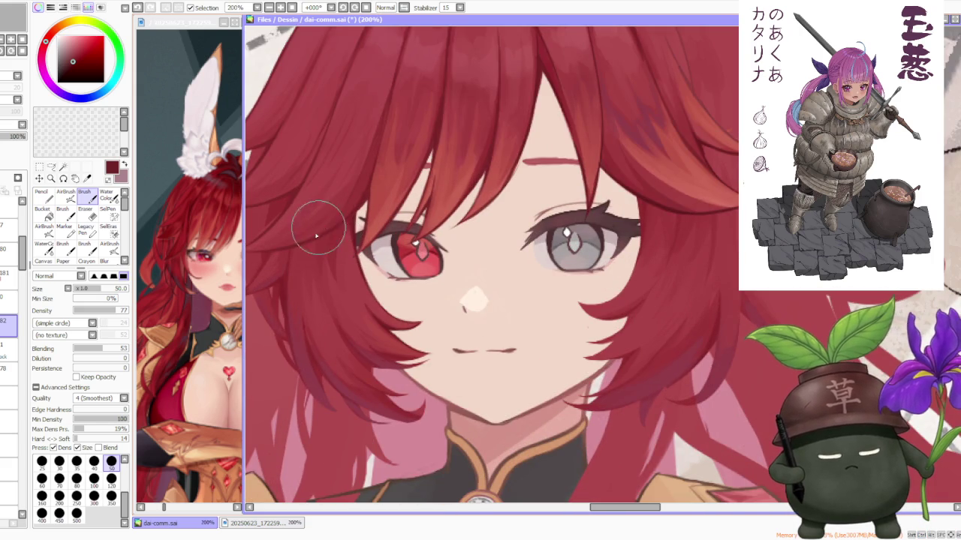
scroll(324, 373, up, 1)
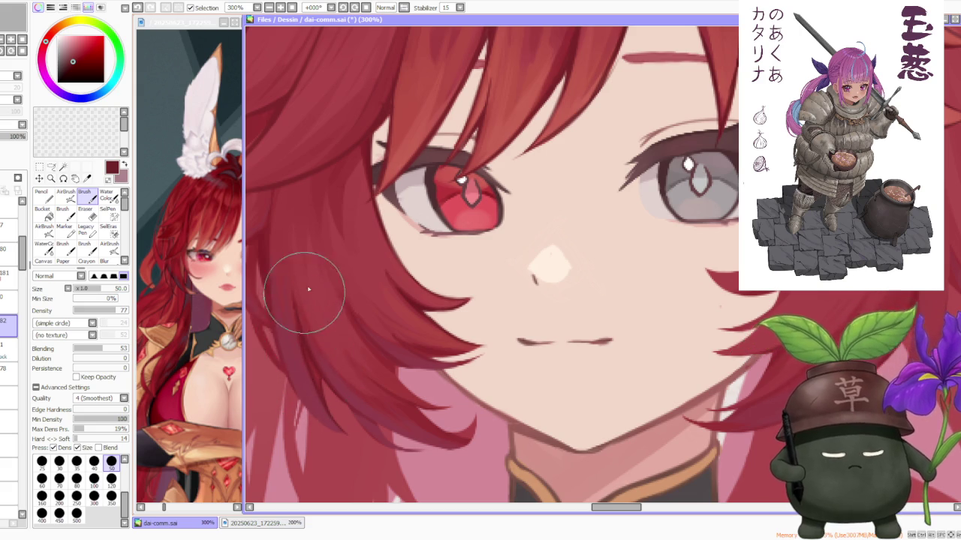
scroll(308, 263, down, 2)
scroll(327, 249, up, 1)
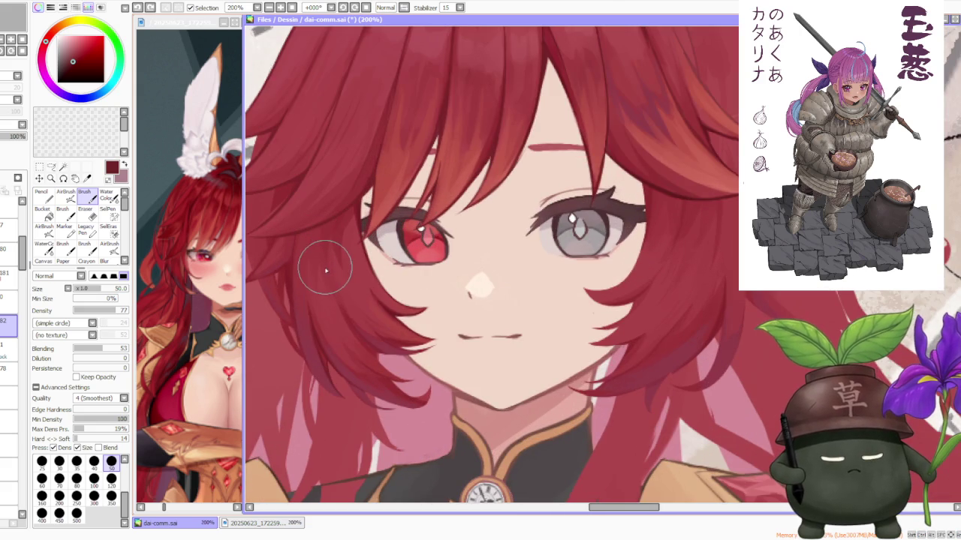
scroll(298, 378, up, 1)
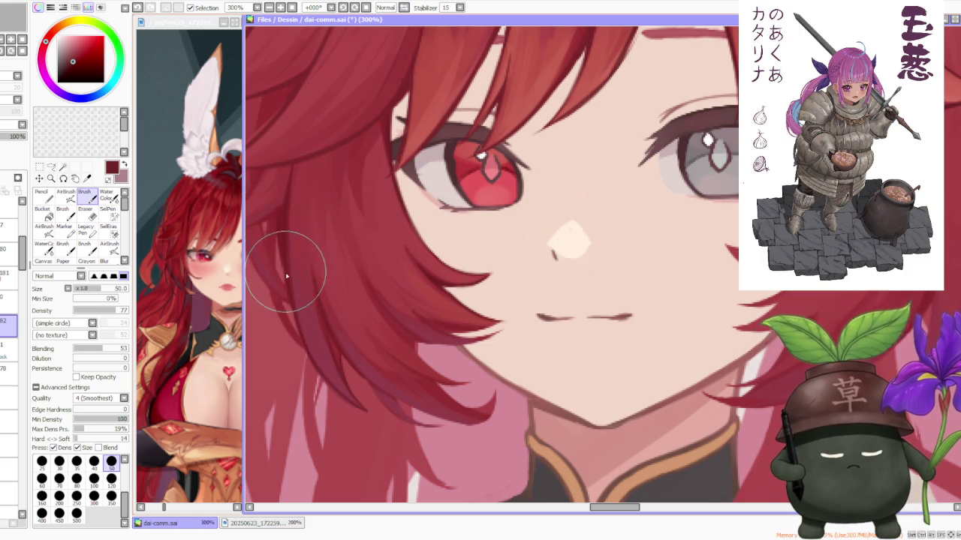
scroll(285, 197, down, 1)
scroll(308, 198, down, 2)
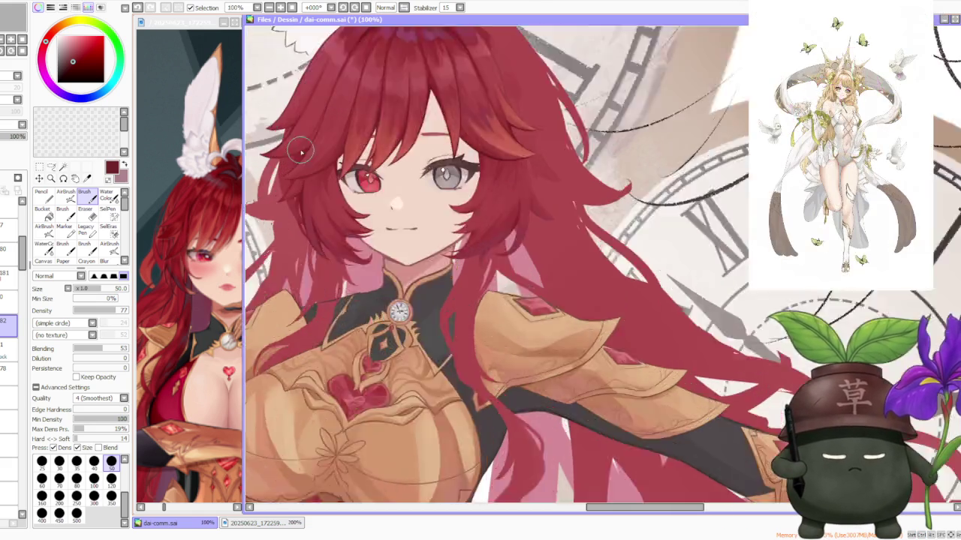
- Redraw the hair lock beside the left cheek into a darker pointed tip near the chin
scroll(339, 272, up, 2)
scroll(367, 364, up, 1)
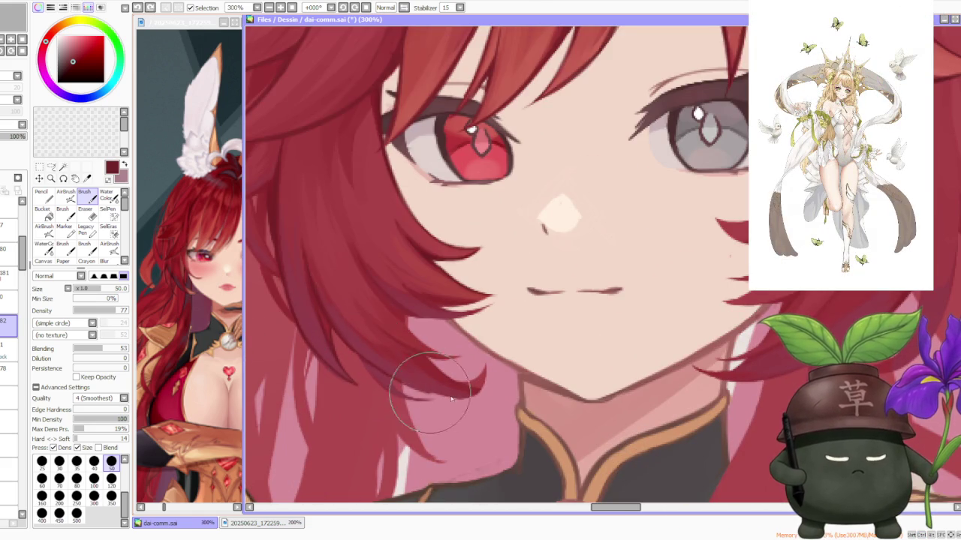
drag(420, 395, 485, 367)
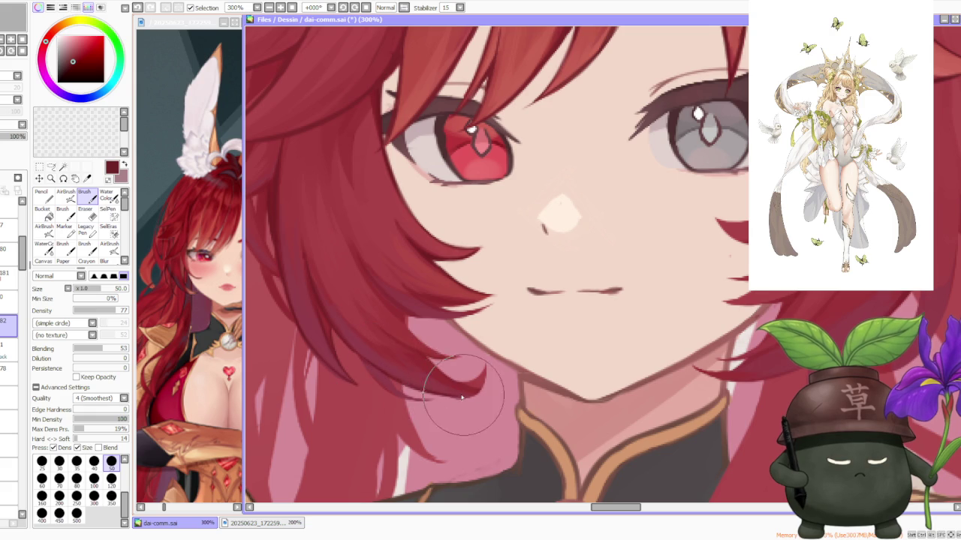
key(ctrl+z)
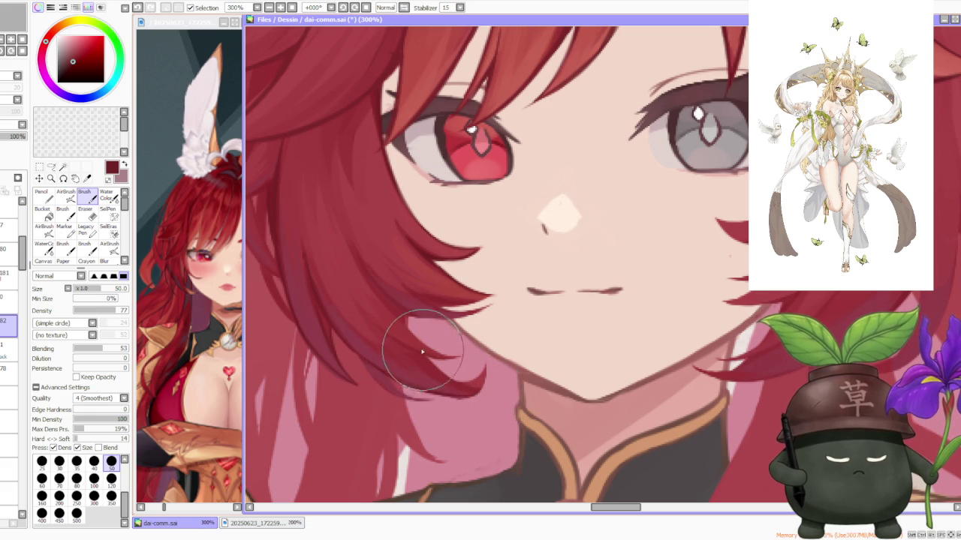
drag(424, 367, 477, 383)
key(ctrl+z)
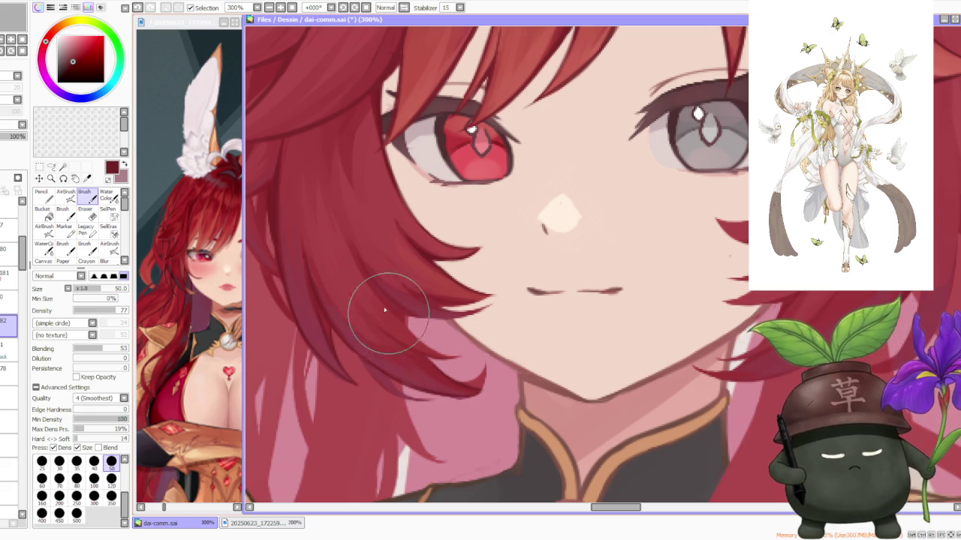
key(ctrl+z)
drag(424, 369, 479, 386)
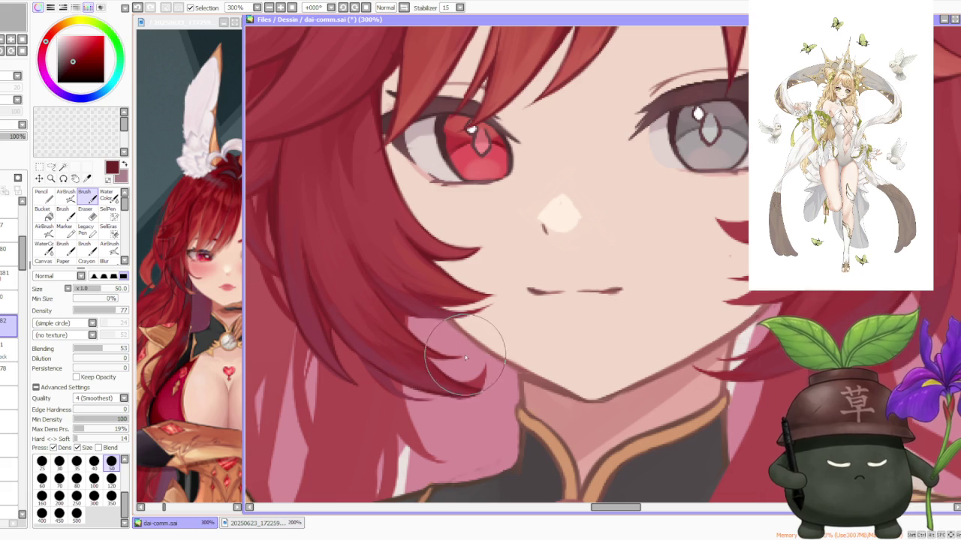
- Reduce the brush size to 40 and review the illustration
scroll(462, 361, up, 1)
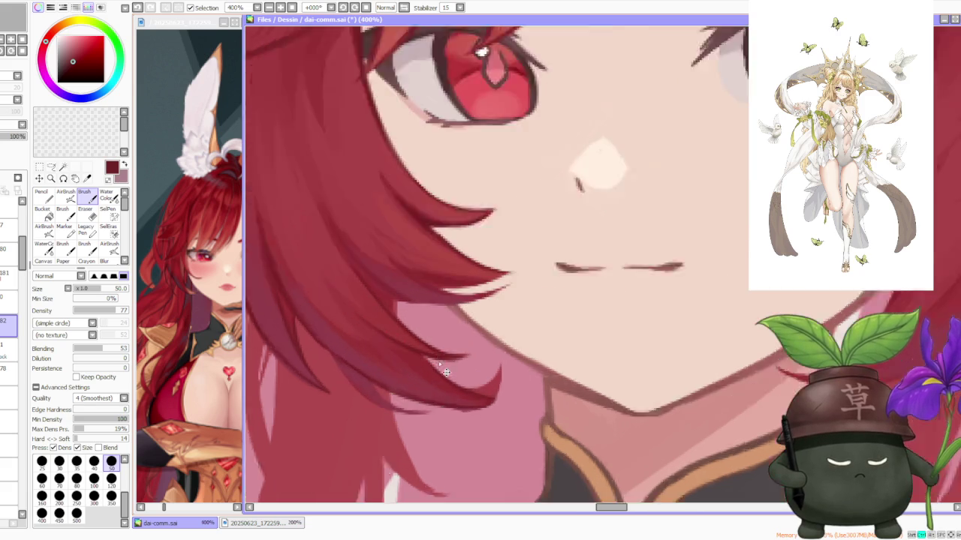
scroll(454, 363, up, 1)
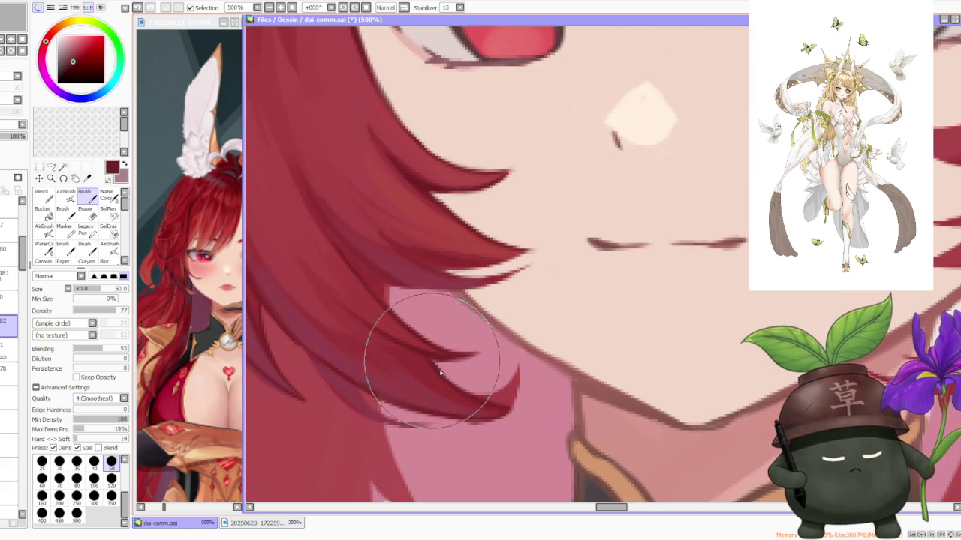
scroll(422, 367, down, 3)
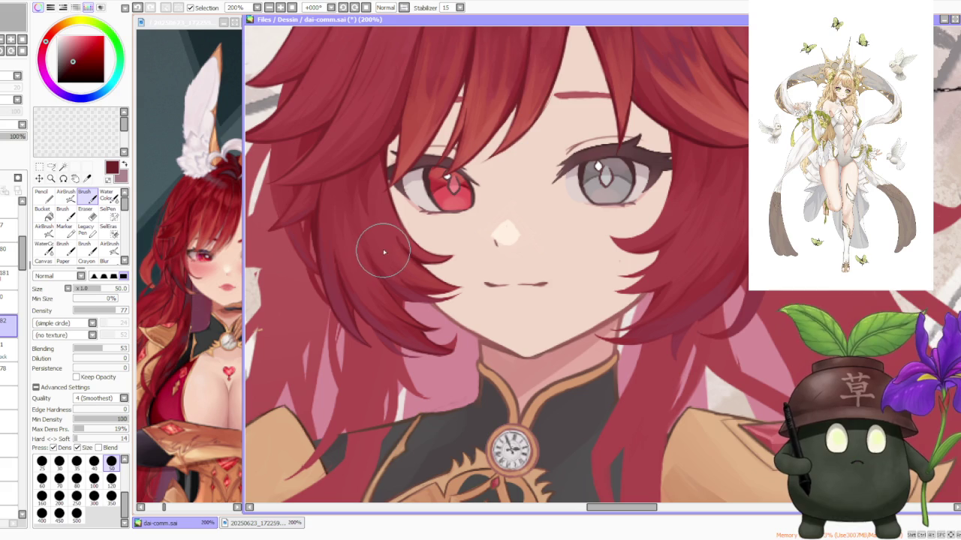
click(94, 460)
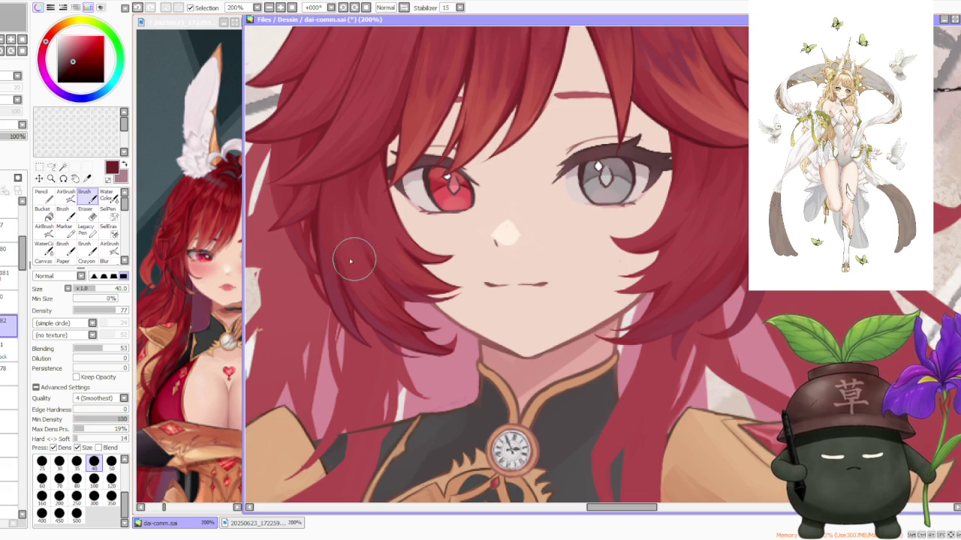
scroll(339, 238, up, 1)
scroll(337, 211, down, 1)
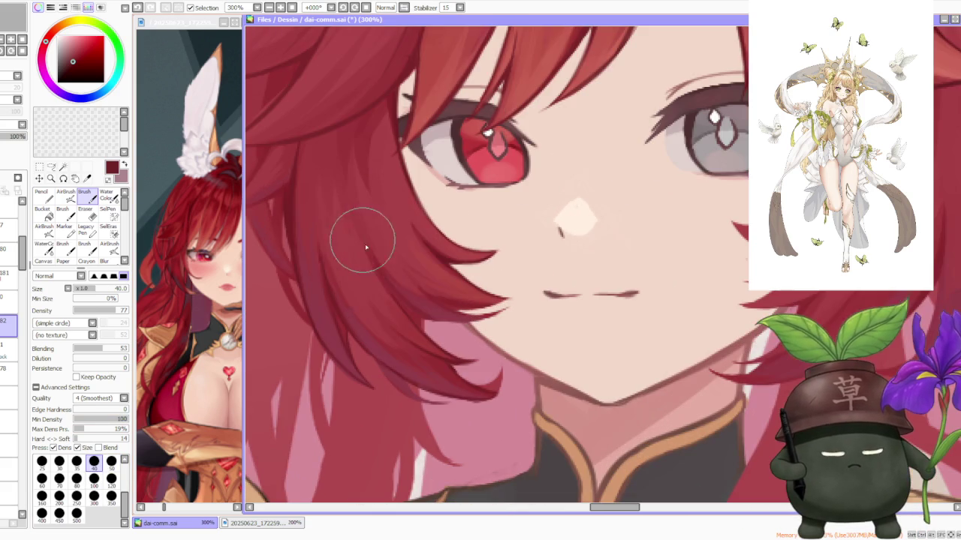
scroll(365, 251, up, 1)
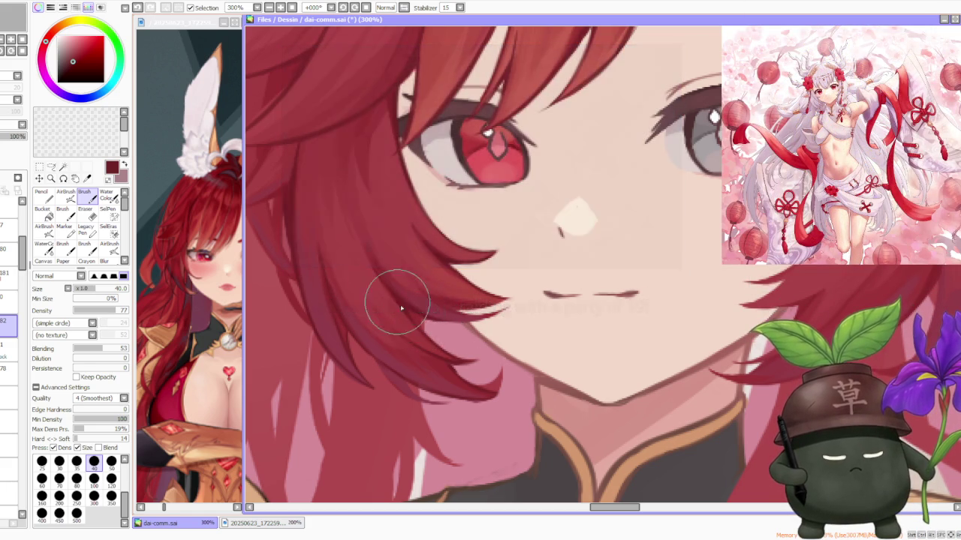
scroll(439, 321, down, 4)
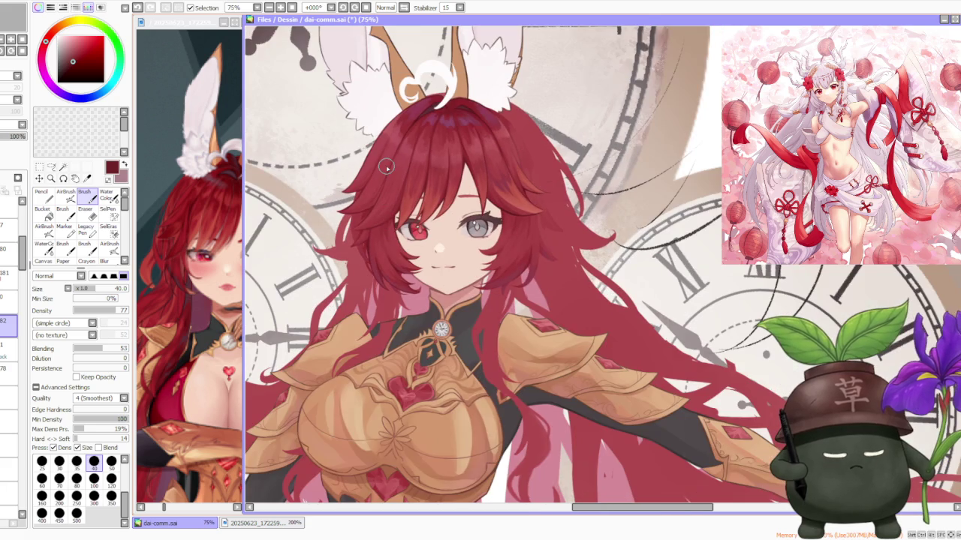
scroll(385, 166, down, 1)
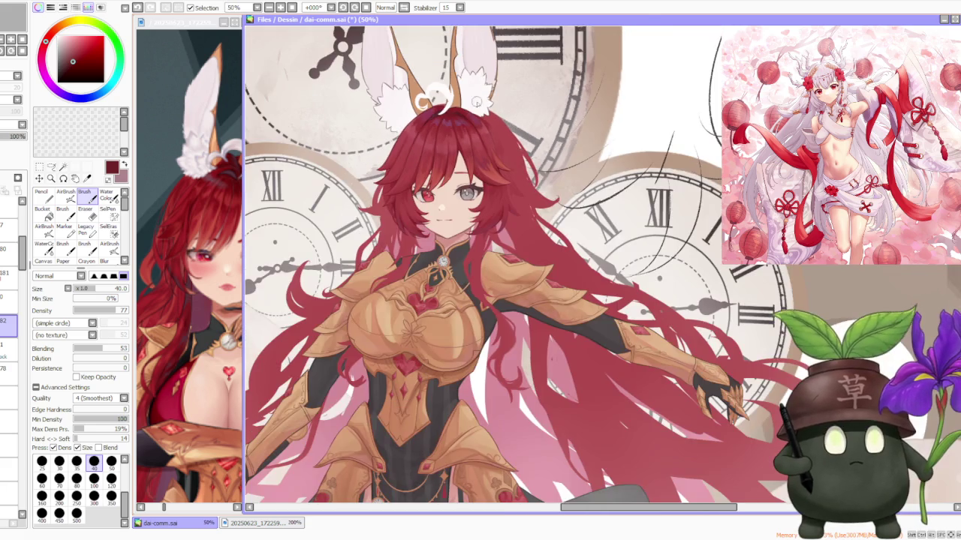
scroll(480, 109, down, 1)
scroll(480, 113, down, 1)
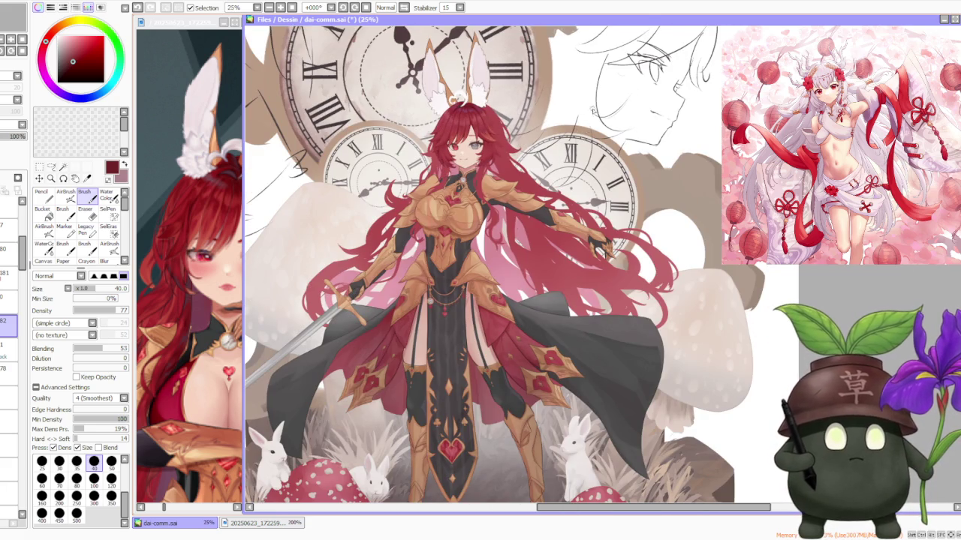
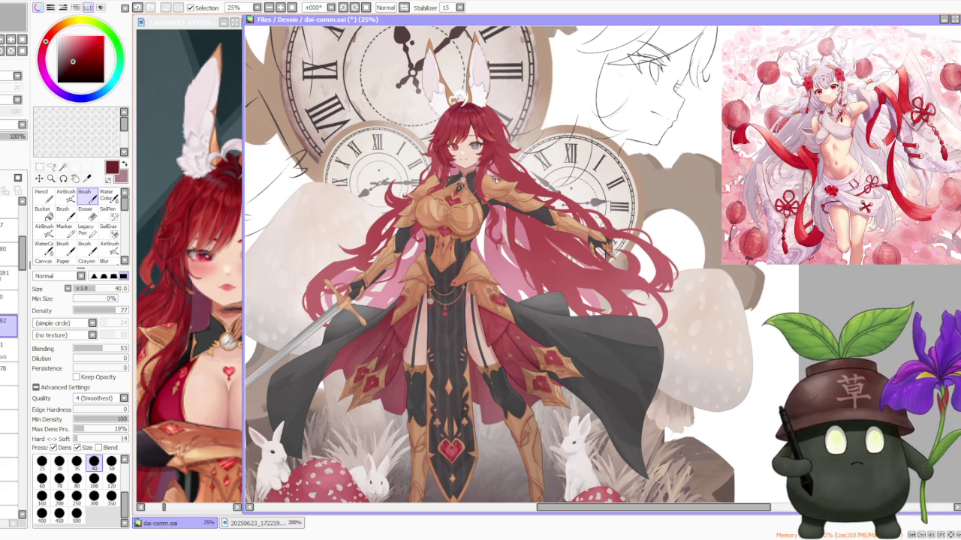
- Zoom from 25% to 300% on the girl's face and the red hair strands by her cheek
scroll(502, 196, down, 1)
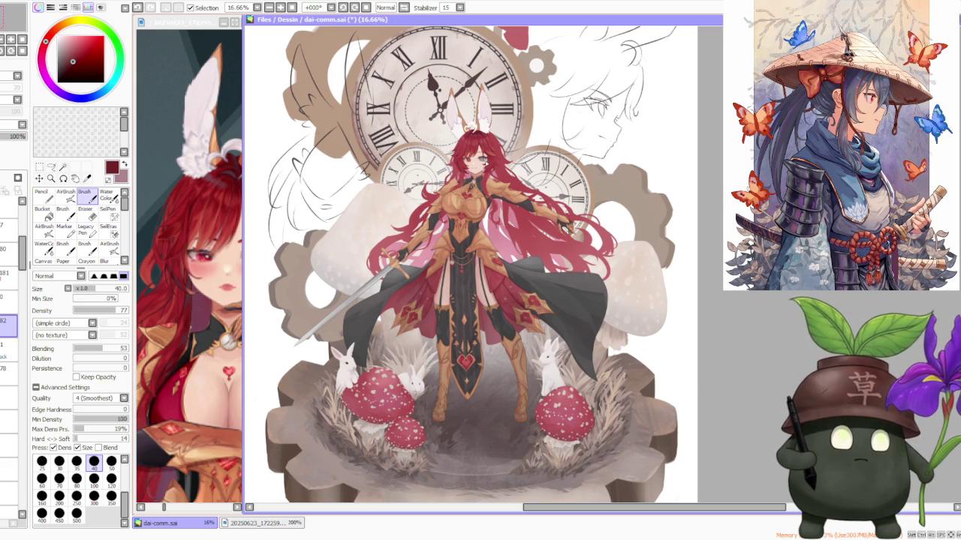
scroll(474, 133, up, 3)
scroll(475, 134, up, 2)
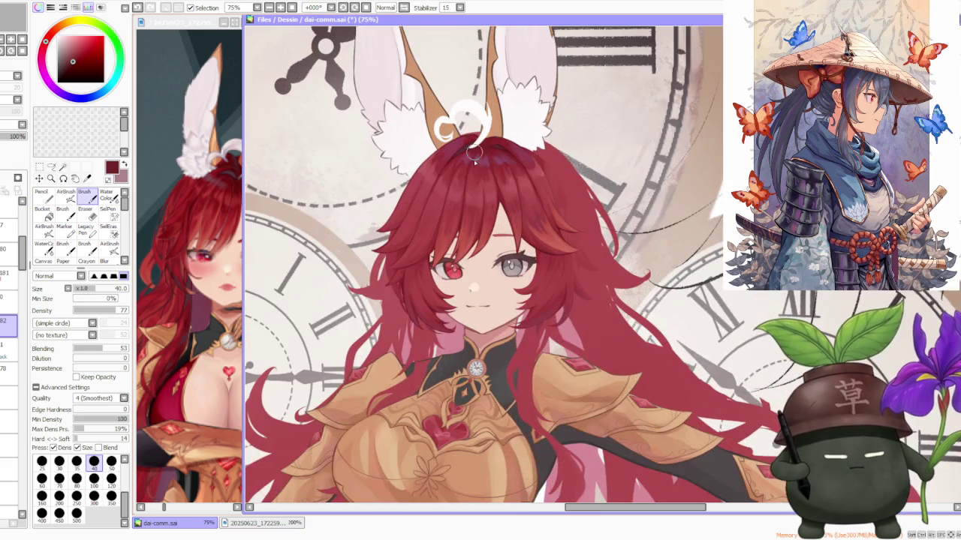
scroll(474, 203, up, 1)
scroll(460, 210, down, 1)
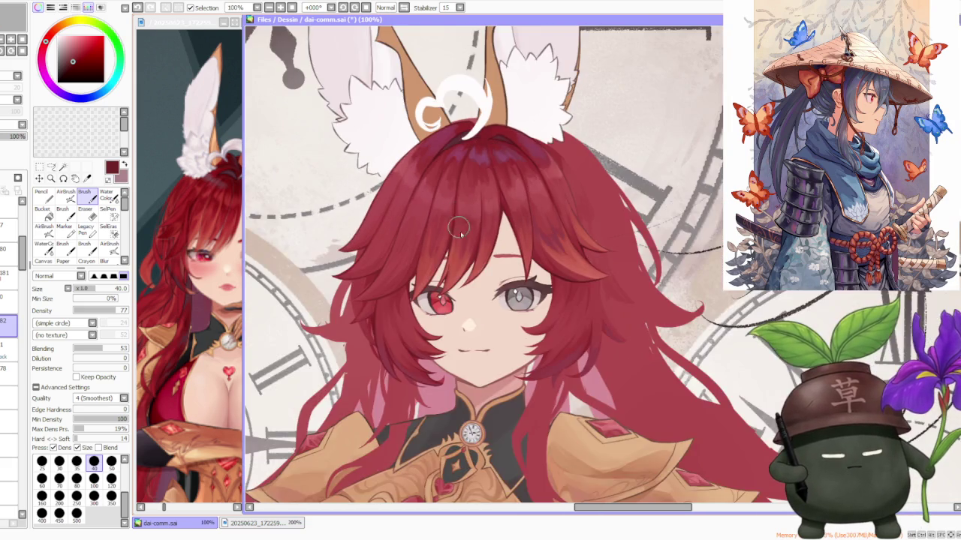
scroll(458, 224, up, 1)
scroll(433, 294, up, 1)
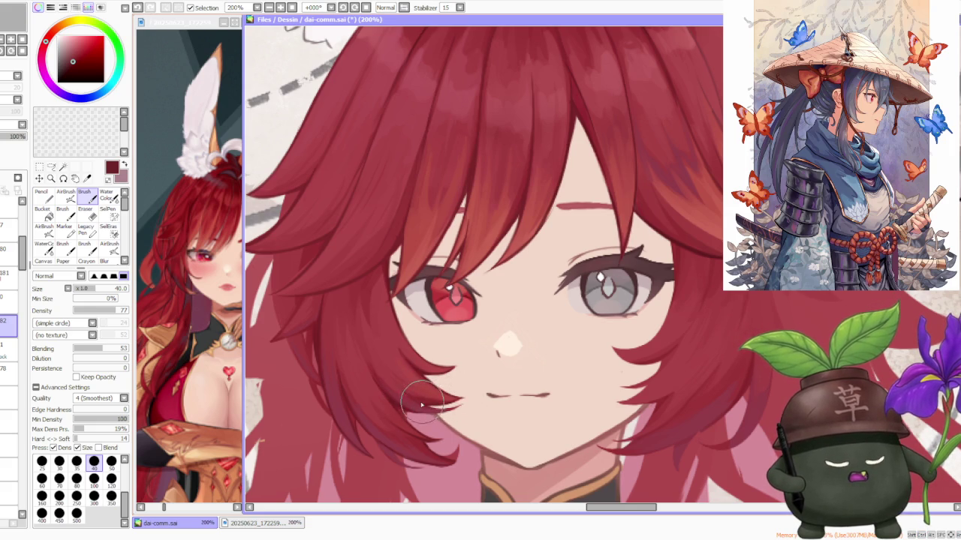
scroll(417, 402, up, 1)
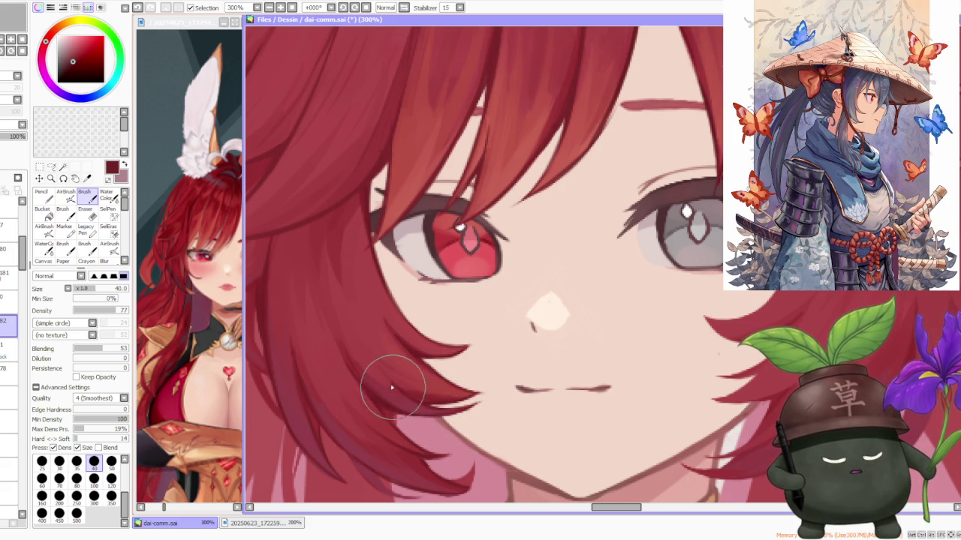
- Reshape the tip of the hair strand beside her cheek with a darker brush stroke
key(ctrl)
scroll(413, 389, down, 3)
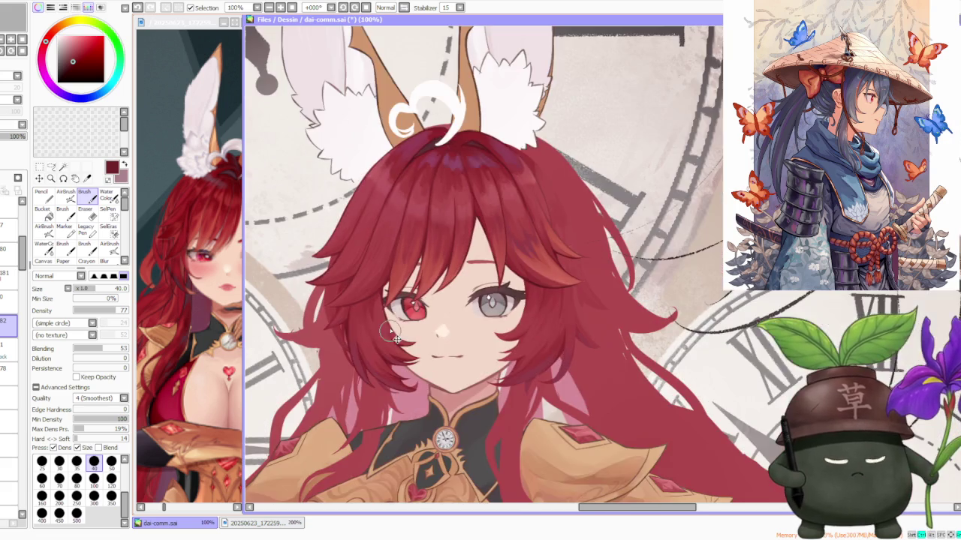
scroll(440, 408, up, 3)
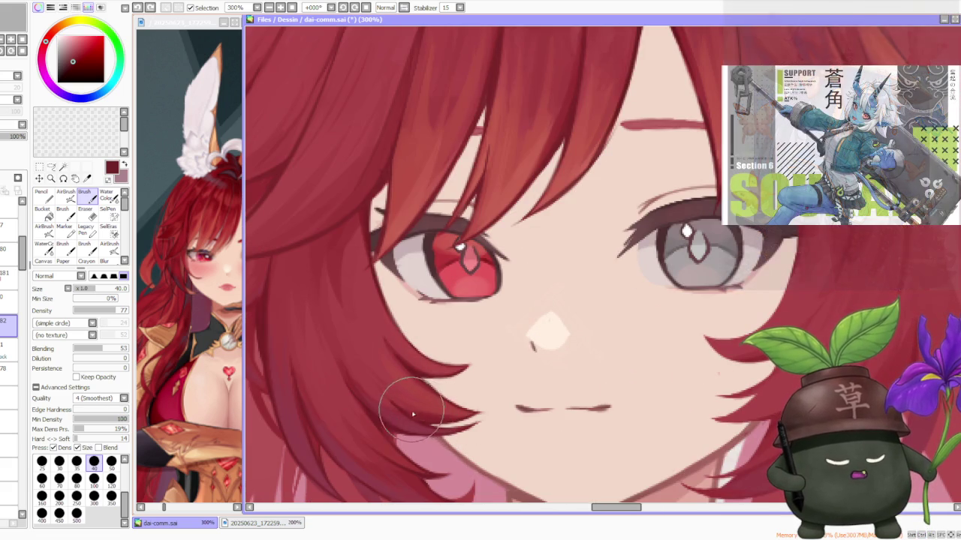
drag(436, 415, 454, 414)
scroll(413, 402, down, 2)
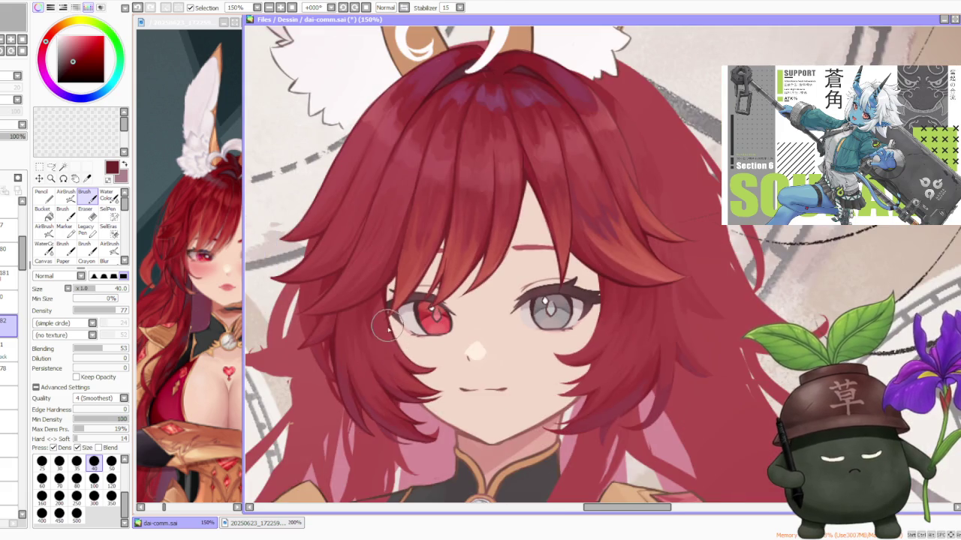
scroll(398, 342, up, 2)
scroll(414, 356, down, 2)
scroll(390, 313, up, 2)
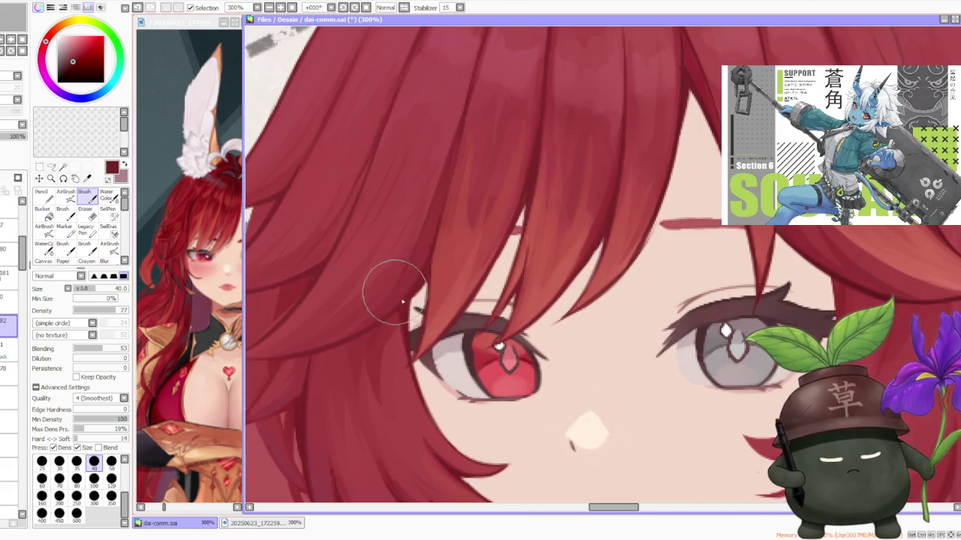
- Undo the last hair stroke beside the red eye
key(ctrl+z)
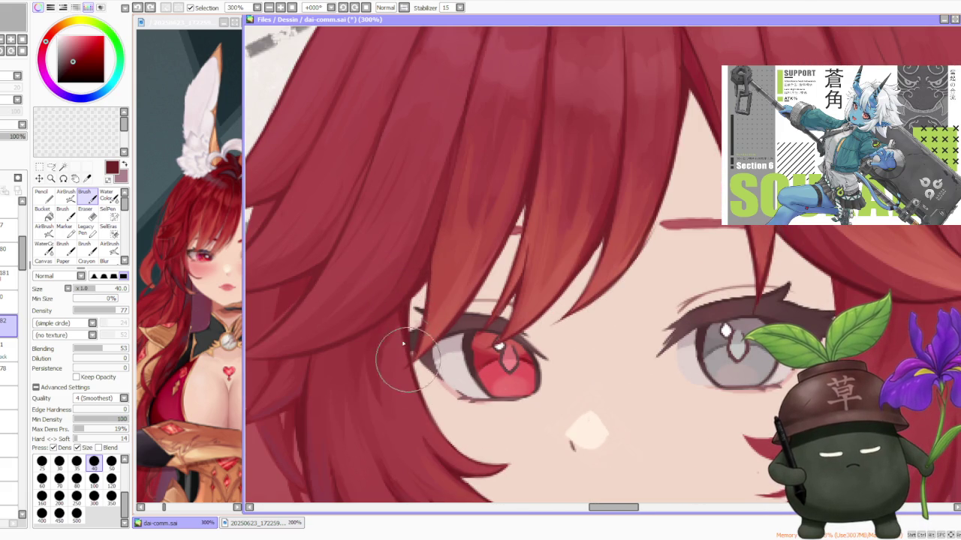
scroll(399, 313, down, 4)
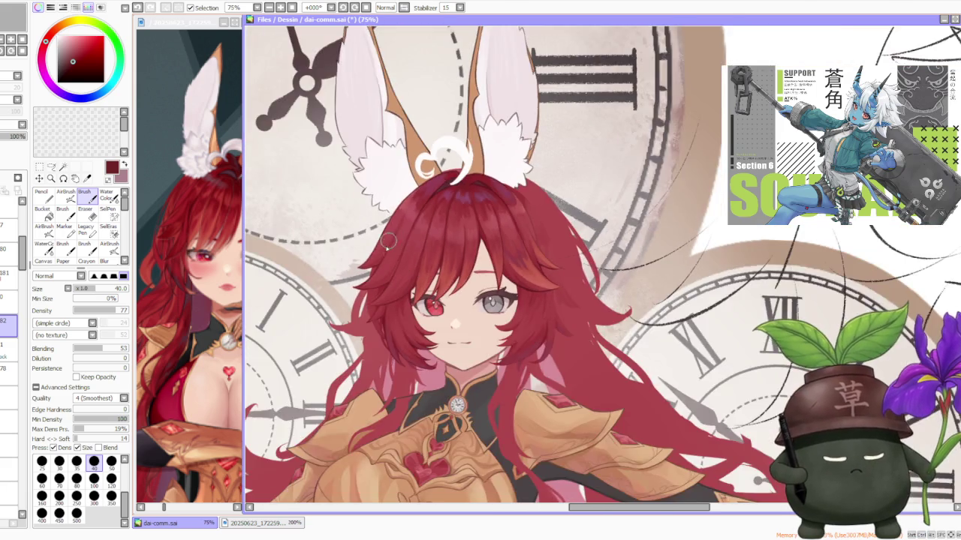
scroll(390, 240, up, 2)
scroll(393, 296, up, 1)
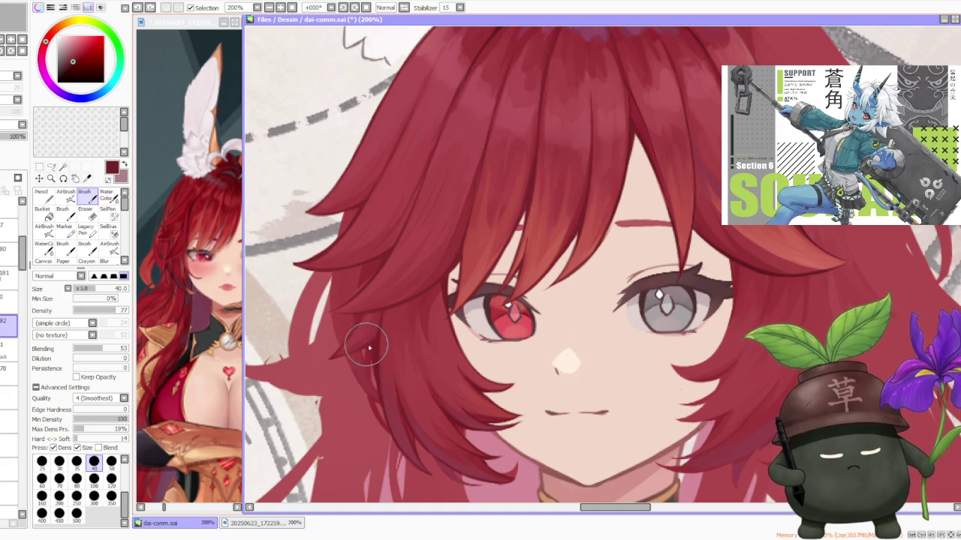
scroll(370, 380, up, 1)
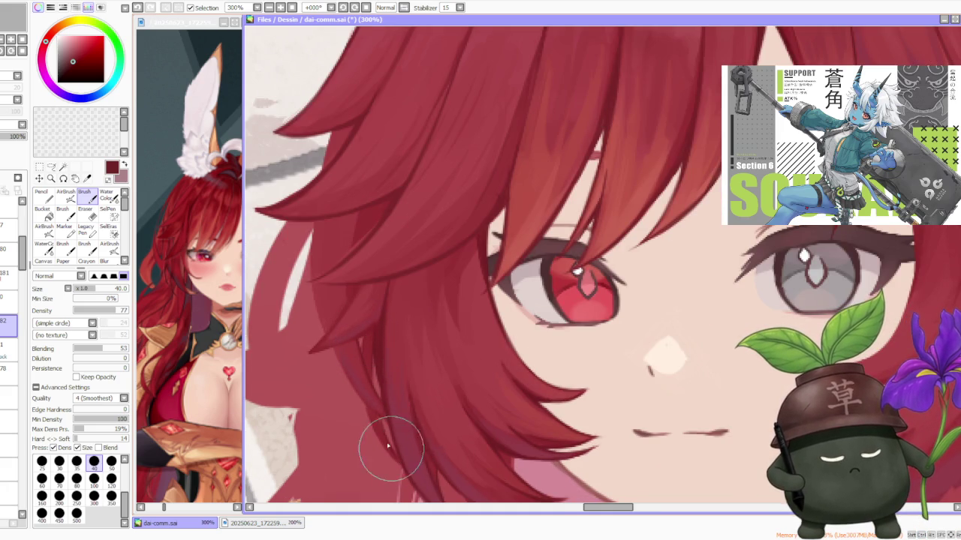
- Toggle Ctrl+Z/Ctrl+Y to compare the strand with and without the darker stroke, keeping it
key(ctrl+z)
key(ctrl+y)
key(ctrl+z)
key(ctrl+y)
key(ctrl+z)
key(ctrl+y)
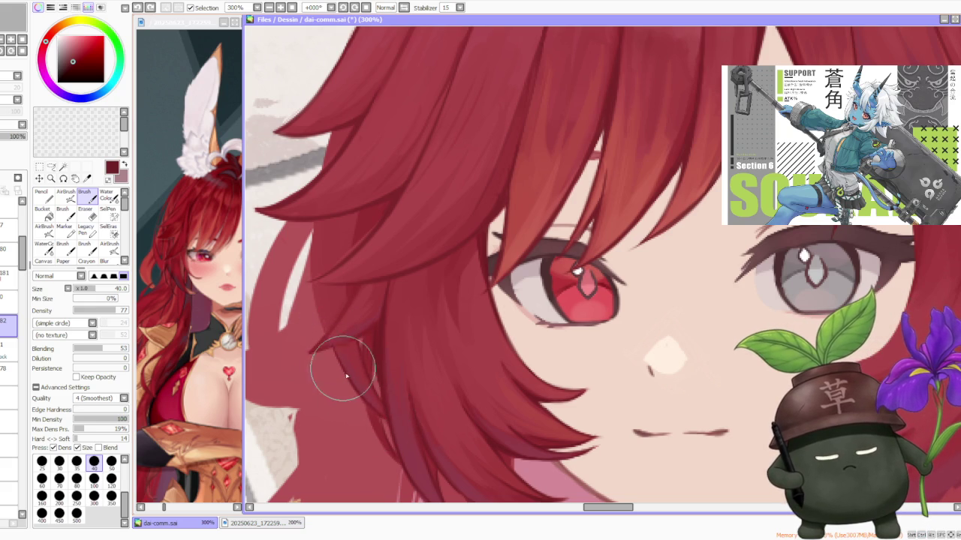
key(ctrl+z)
key(ctrl+y)
key(ctrl+z)
key(ctrl+y)
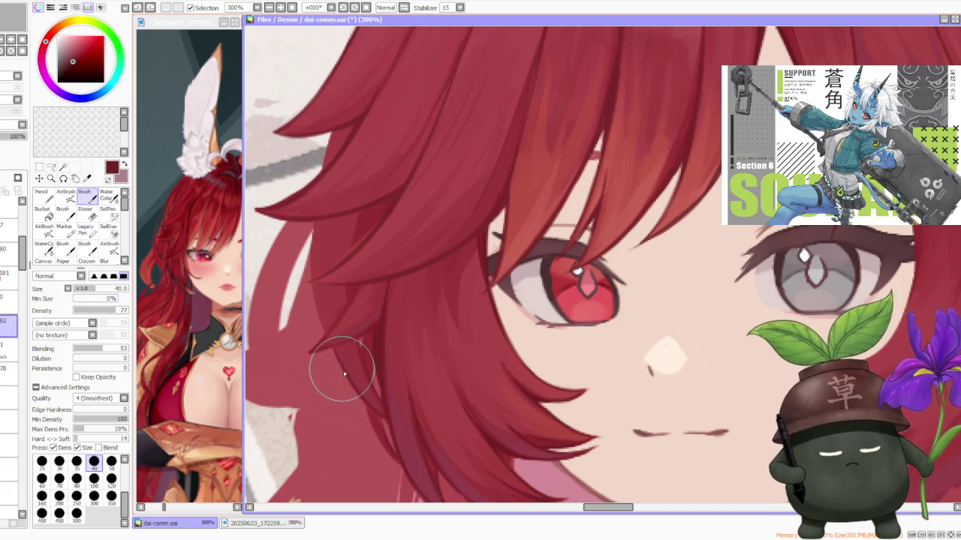
- Undo the final stroke on the hair strand and zoom back out
scroll(315, 247, up, 2)
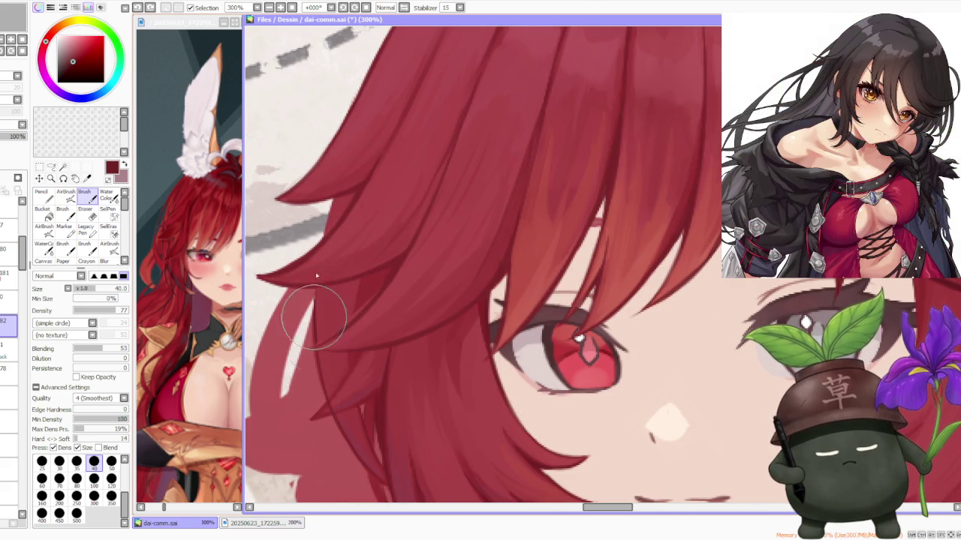
scroll(334, 188, down, 3)
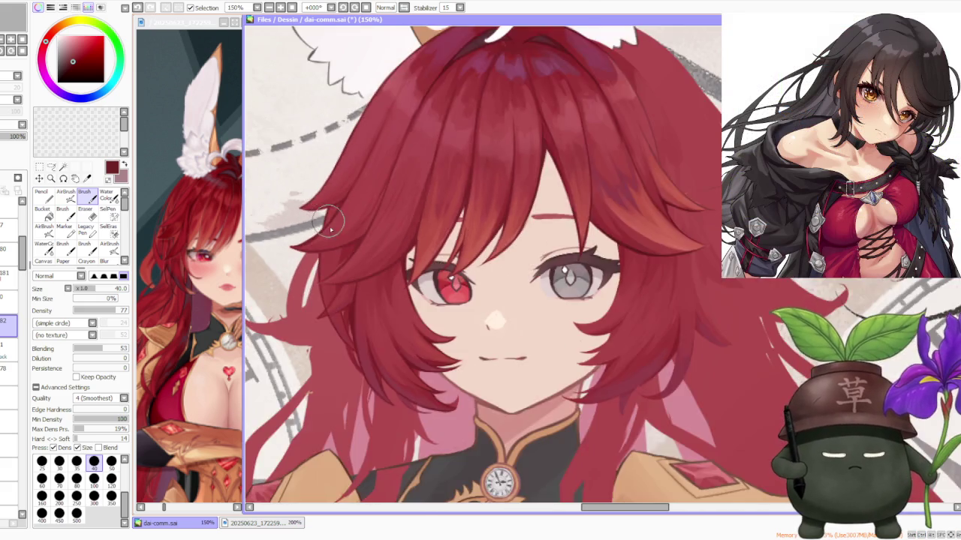
scroll(330, 323, up, 4)
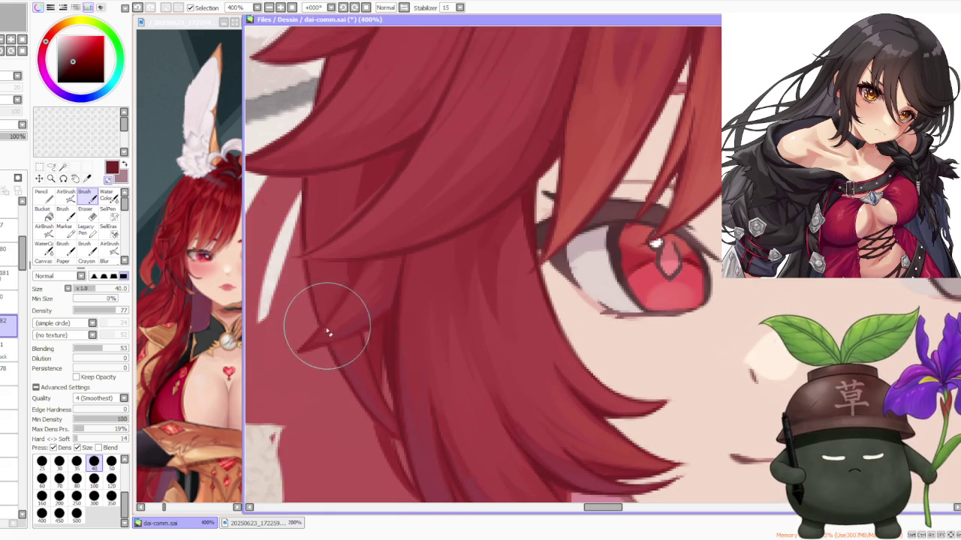
scroll(360, 300, down, 4)
scroll(373, 307, up, 2)
scroll(353, 343, up, 2)
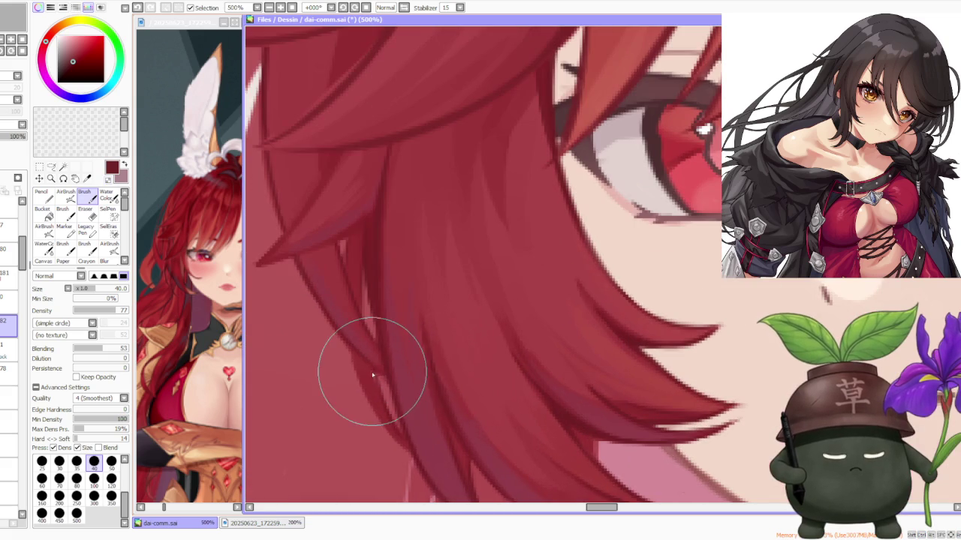
key(ctrl+z)
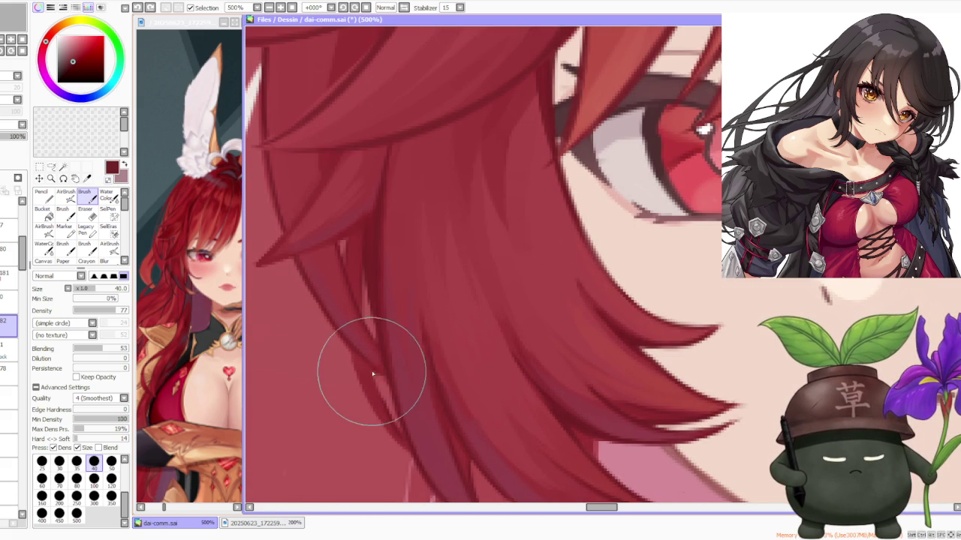
scroll(397, 440, down, 3)
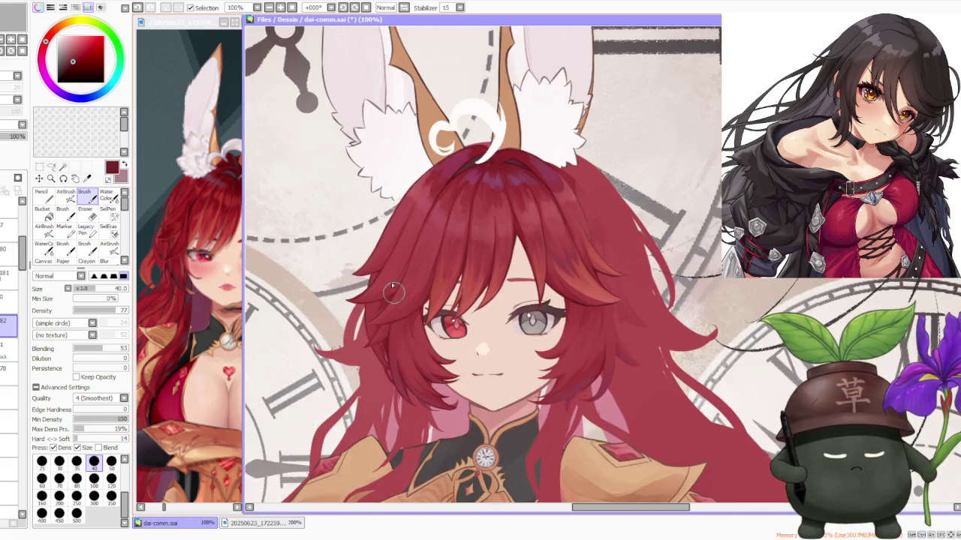
scroll(450, 300, down, 3)
scroll(469, 227, down, 2)
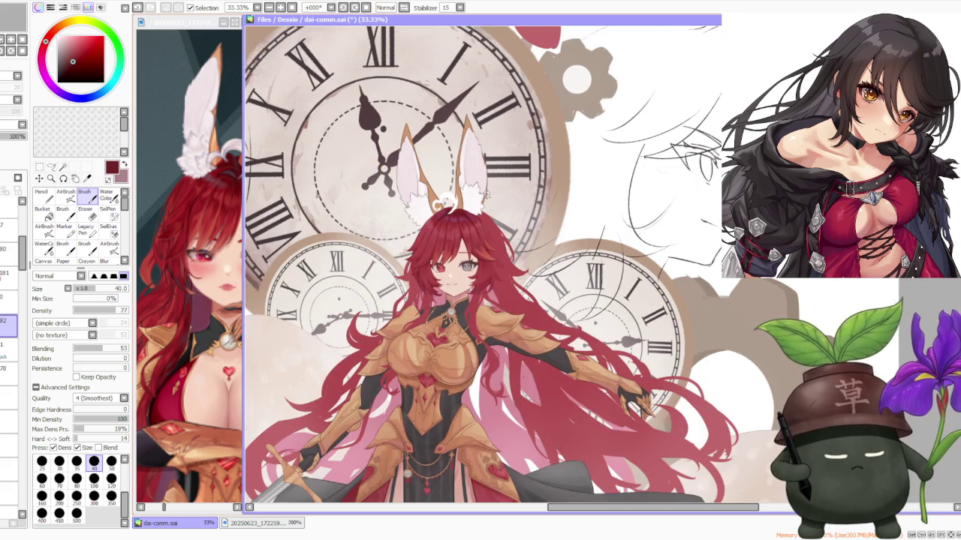
scroll(483, 194, down, 2)
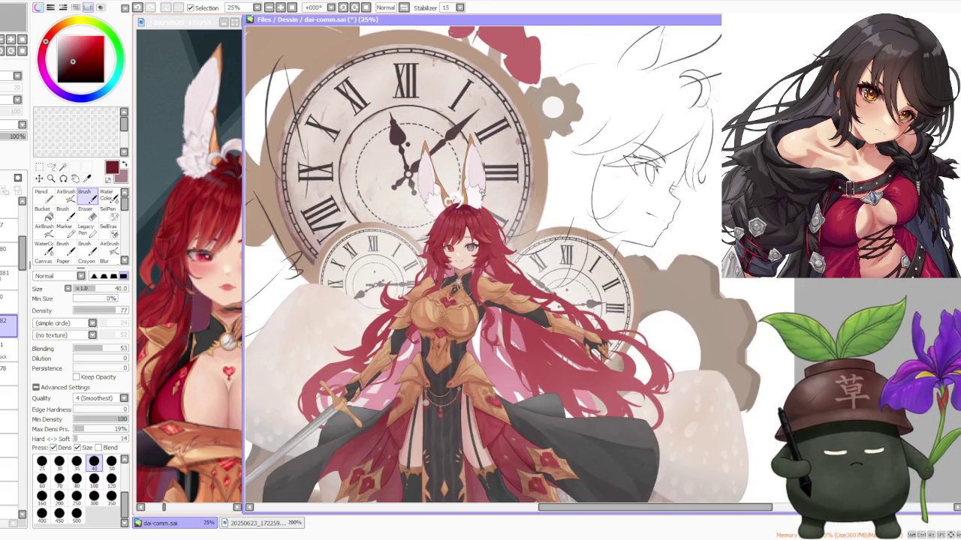
- Mirror the canvas view and zoom around to check the hair drawing
scroll(482, 194, down, 1)
scroll(481, 210, up, 2)
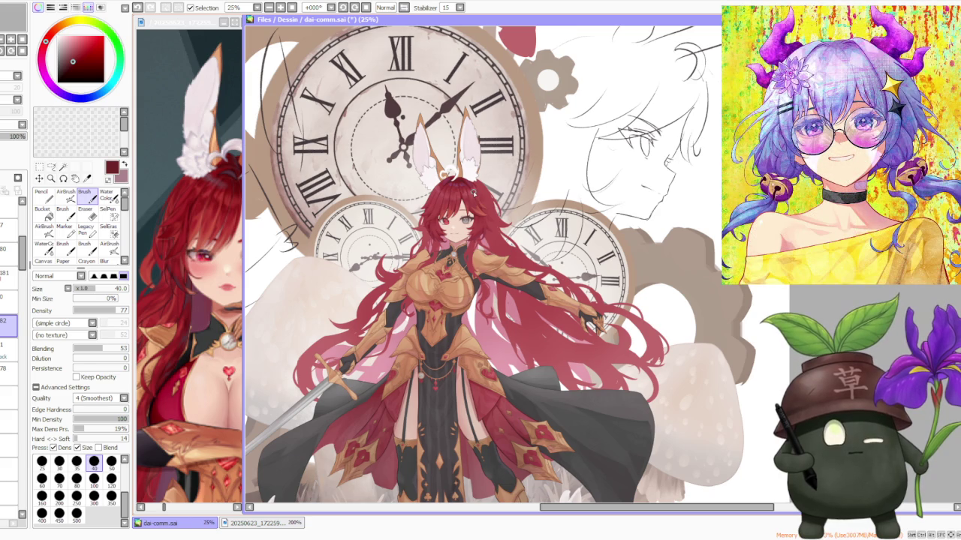
click(404, 8)
scroll(593, 245, up, 1)
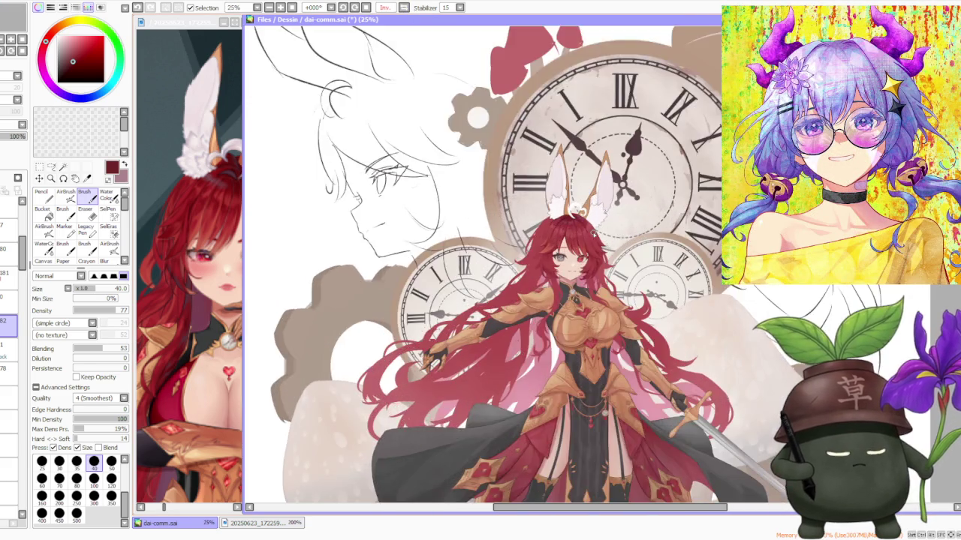
scroll(593, 245, up, 1)
scroll(592, 245, up, 2)
scroll(592, 245, up, 1)
scroll(592, 245, down, 1)
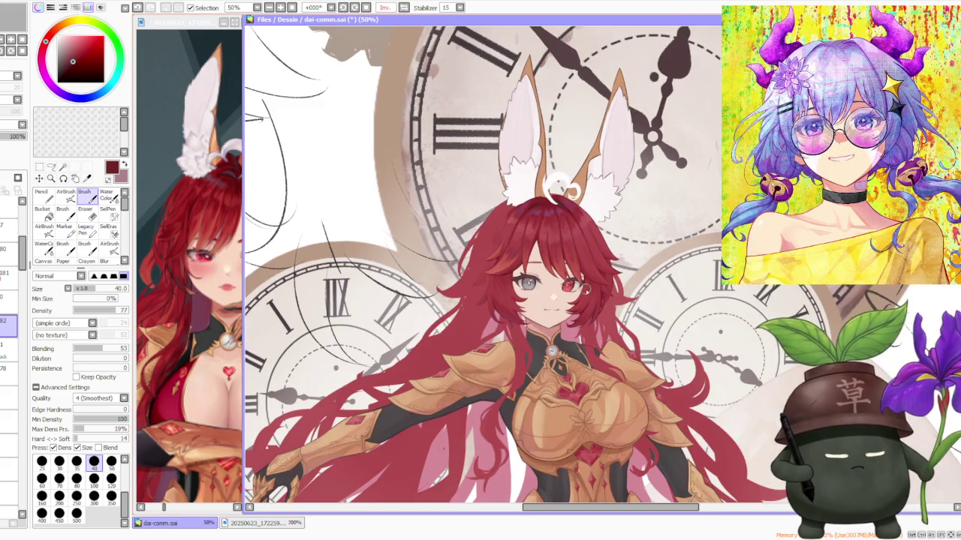
scroll(594, 307, up, 1)
scroll(584, 286, down, 1)
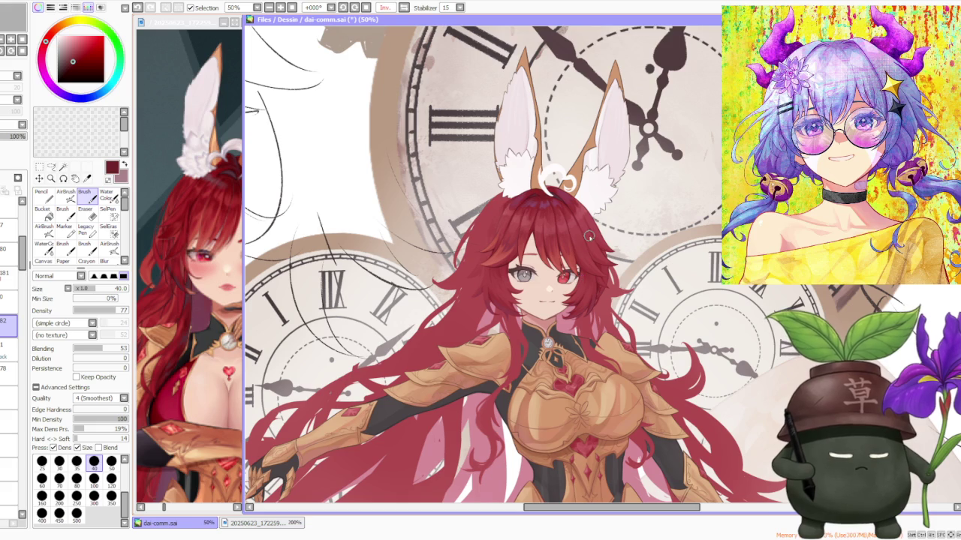
scroll(589, 237, up, 1)
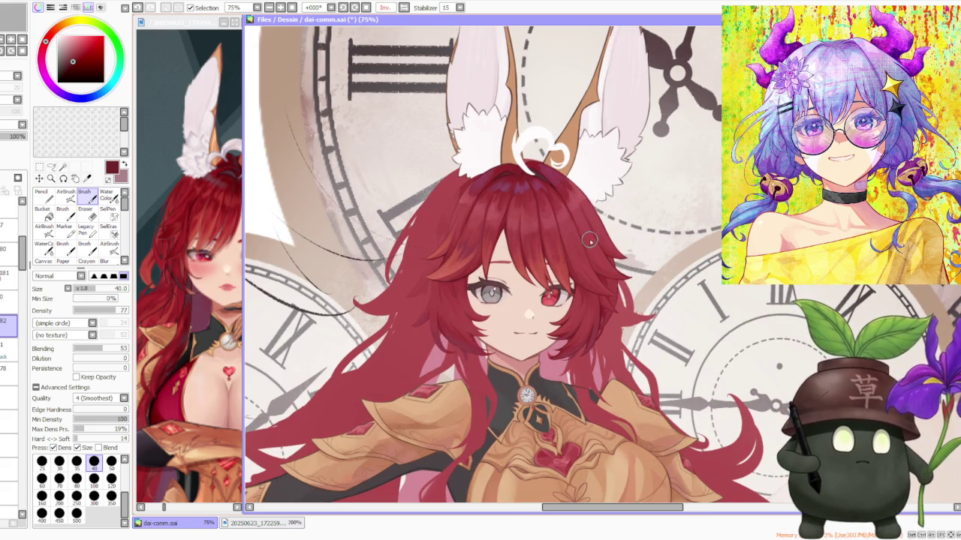
scroll(590, 240, up, 1)
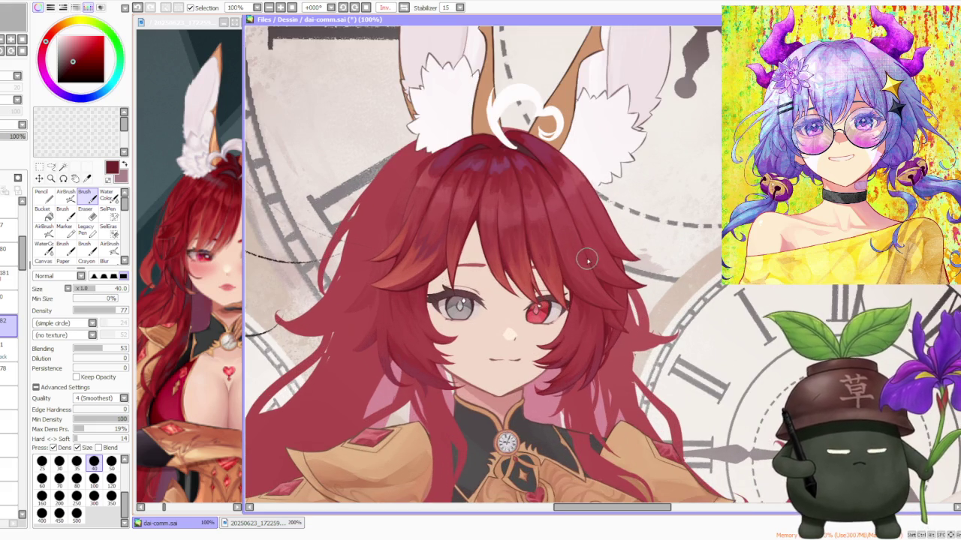
scroll(583, 261, up, 1)
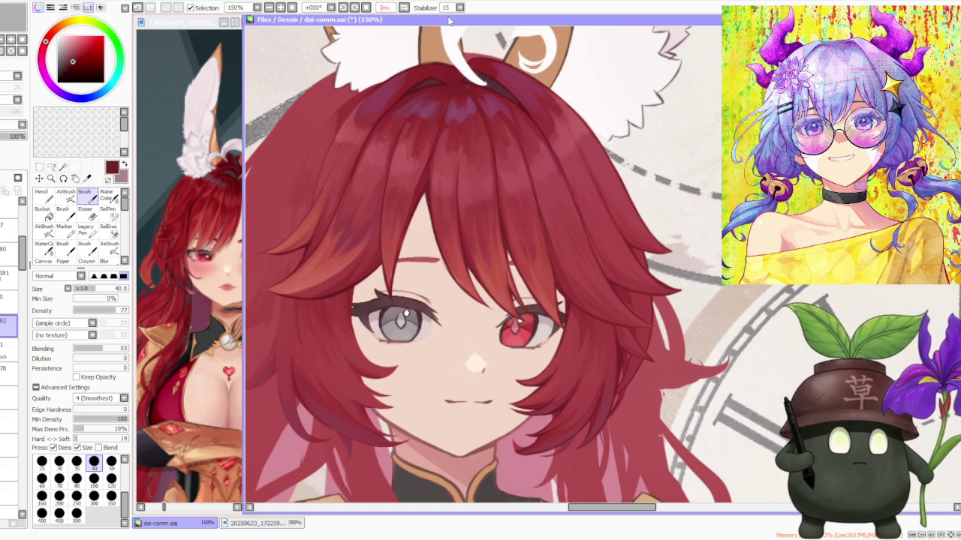
- Return the view to Normal and set the brush size to 35
click(411, 9)
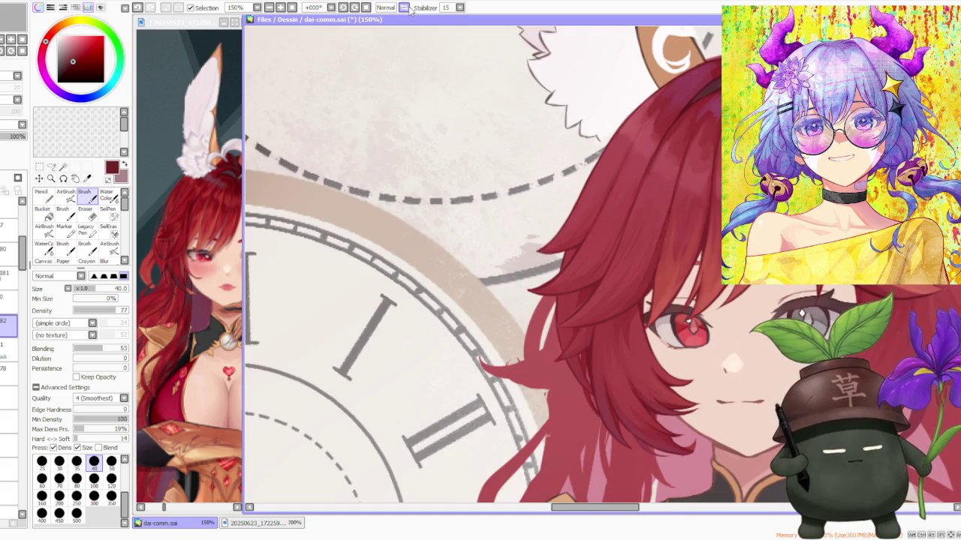
scroll(409, 241, down, 1)
scroll(543, 297, up, 2)
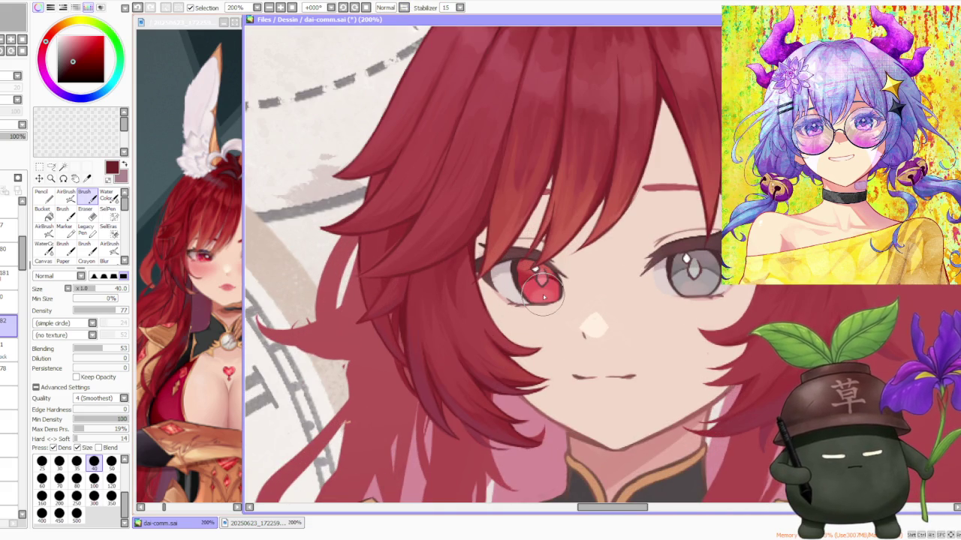
click(76, 464)
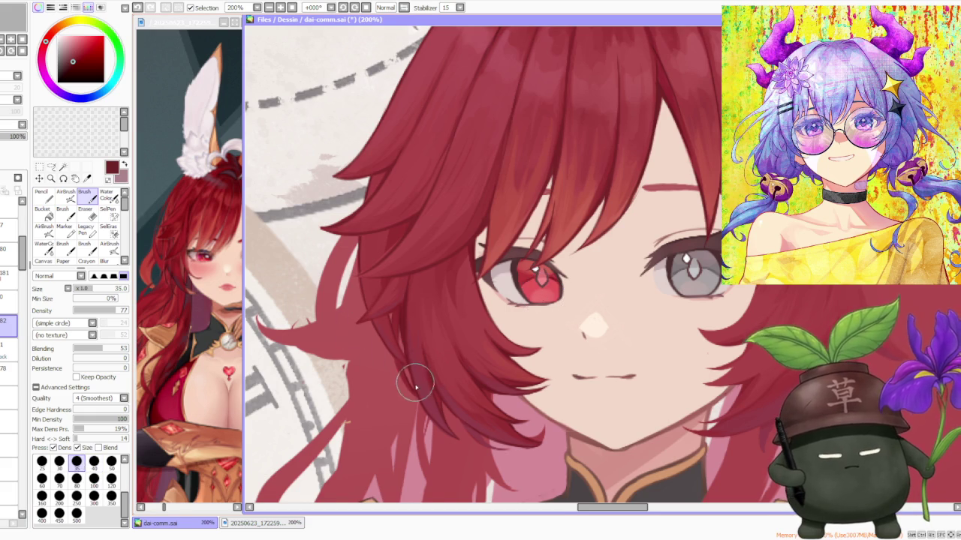
- Flip the view to Inv. and zoom into the face-framing hair strands
scroll(415, 381, up, 1)
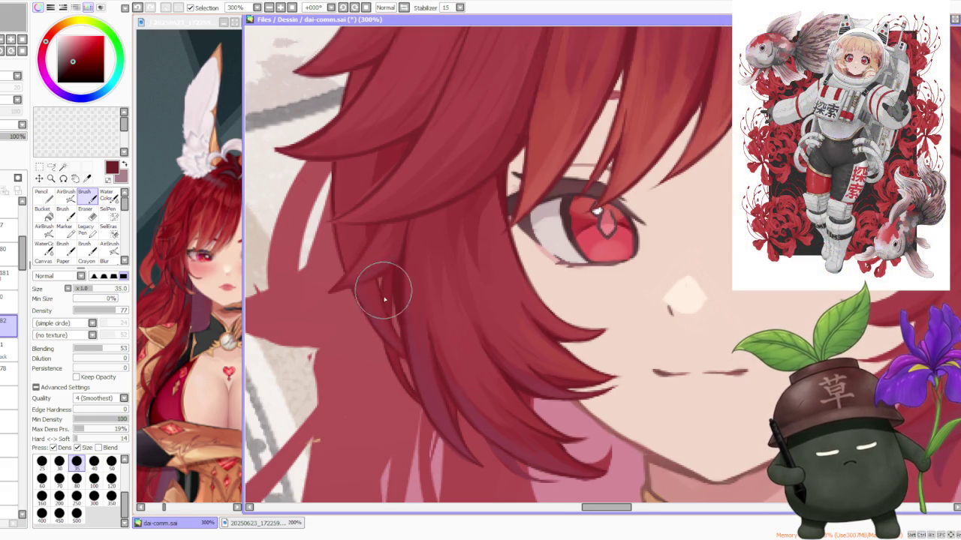
scroll(393, 247, down, 2)
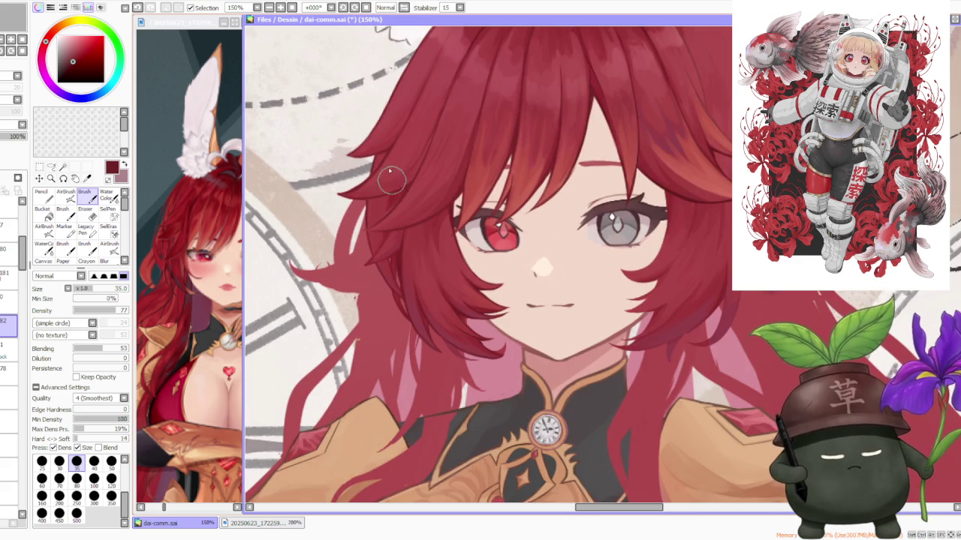
click(385, 7)
scroll(525, 263, down, 2)
scroll(571, 301, up, 2)
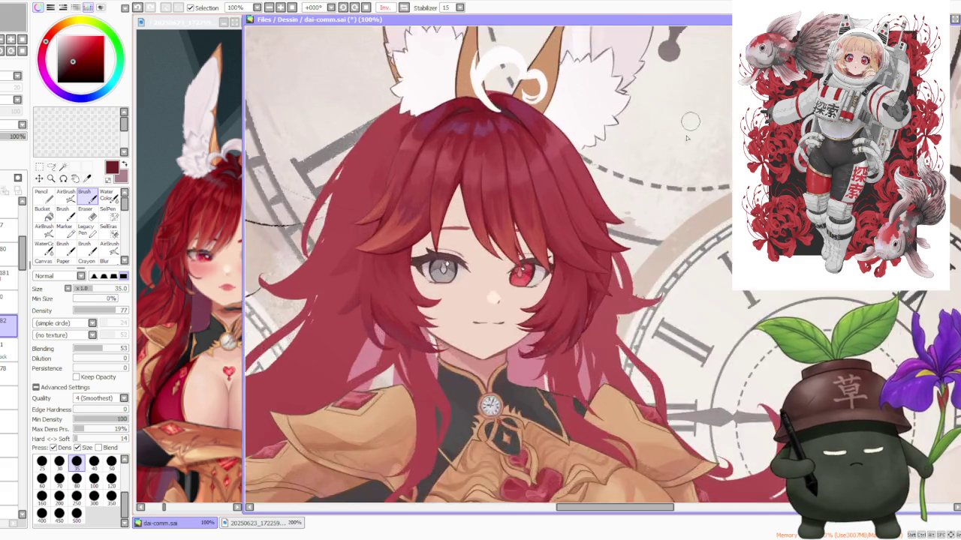
scroll(652, 316, up, 2)
scroll(645, 312, up, 1)
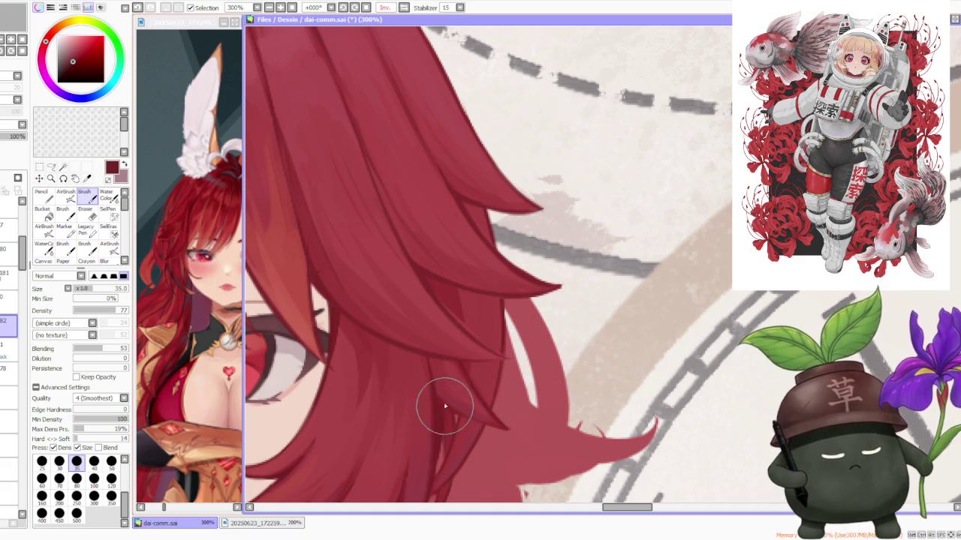
- Undo the stray stroke and survey the hair strands beside the cheek
key(ctrl+z)
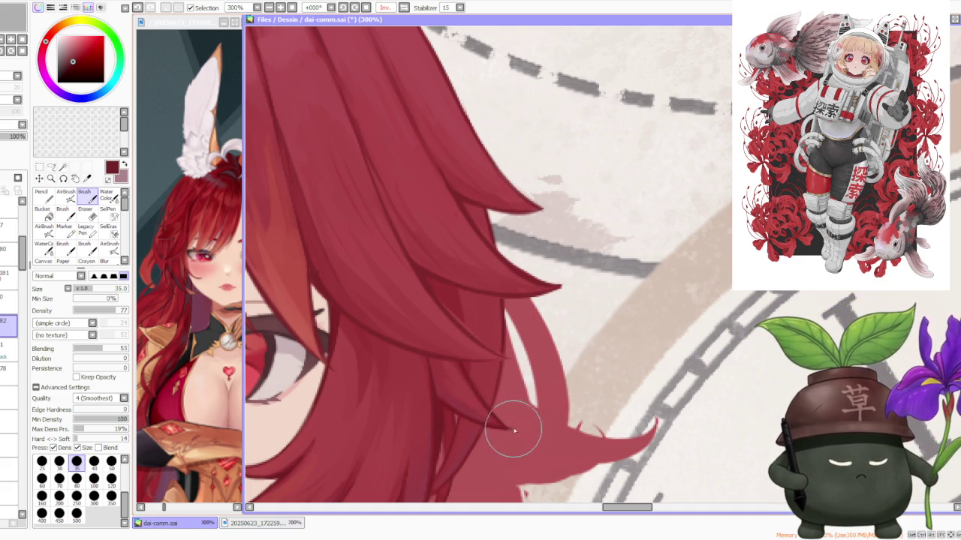
scroll(480, 398, up, 1)
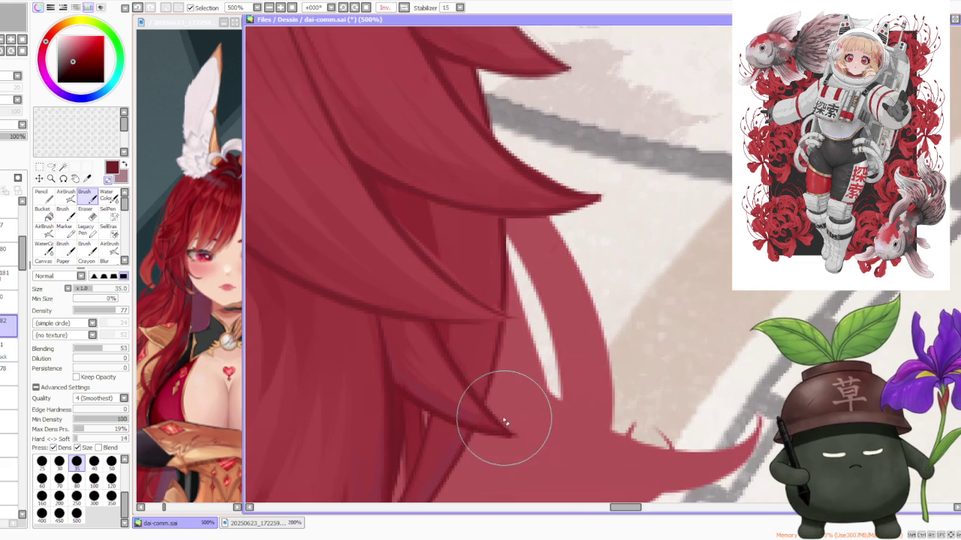
scroll(450, 319, down, 1)
scroll(446, 315, up, 1)
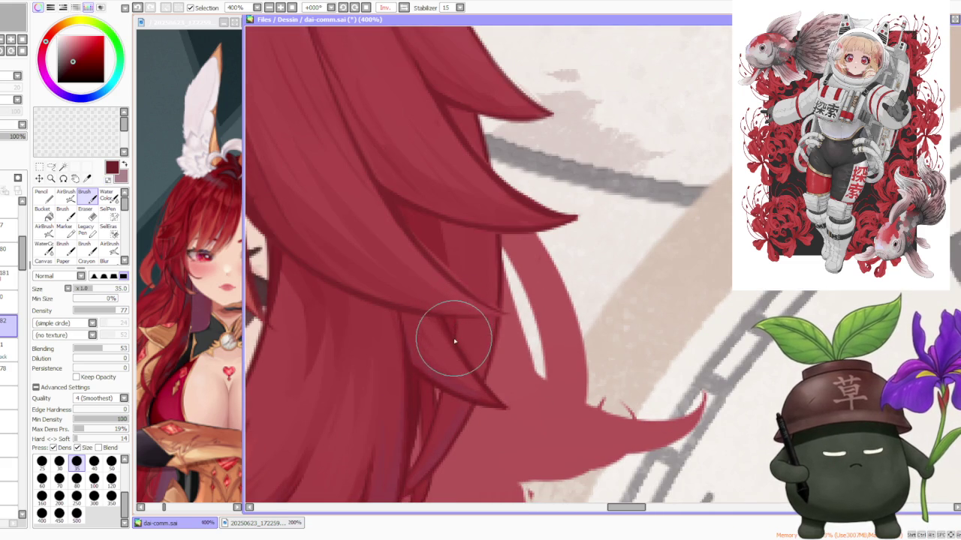
scroll(450, 323, down, 2)
scroll(439, 248, up, 1)
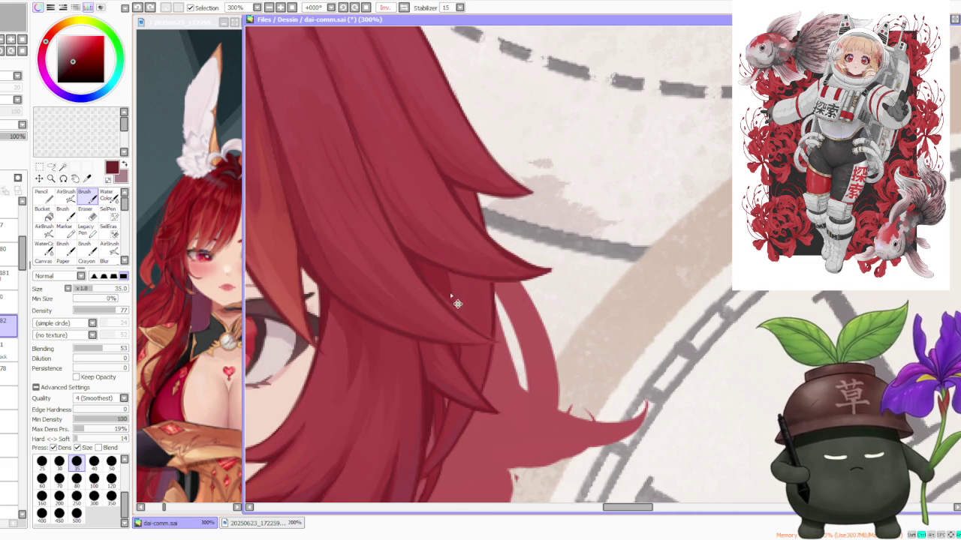
scroll(450, 255, down, 2)
scroll(456, 221, down, 2)
scroll(459, 217, down, 3)
scroll(463, 225, up, 2)
scroll(464, 233, up, 3)
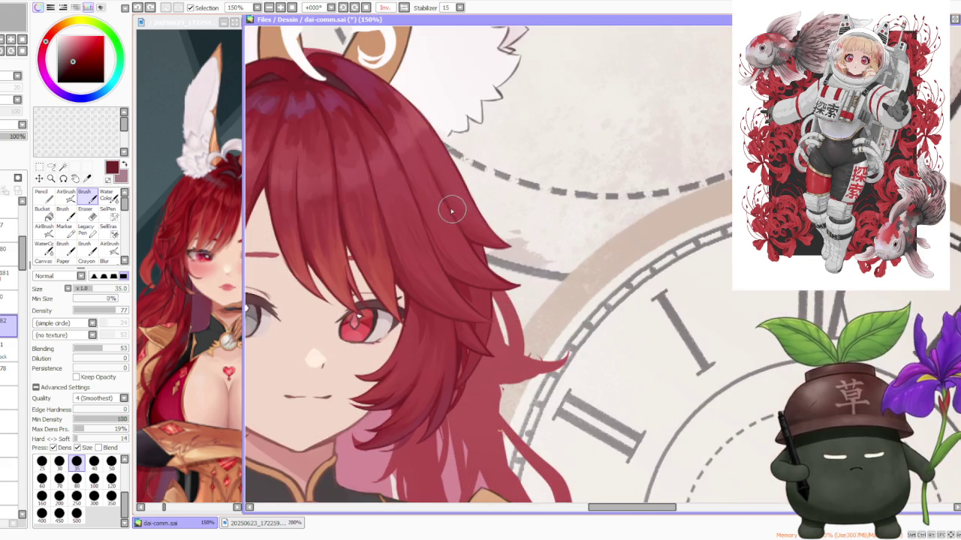
scroll(467, 255, up, 1)
scroll(462, 281, up, 1)
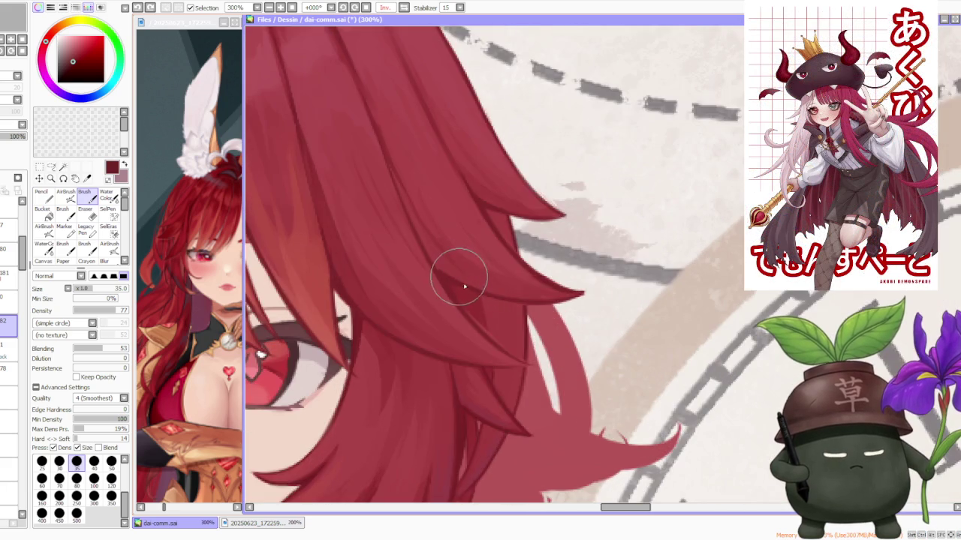
scroll(458, 278, down, 2)
scroll(467, 285, down, 1)
scroll(473, 273, down, 1)
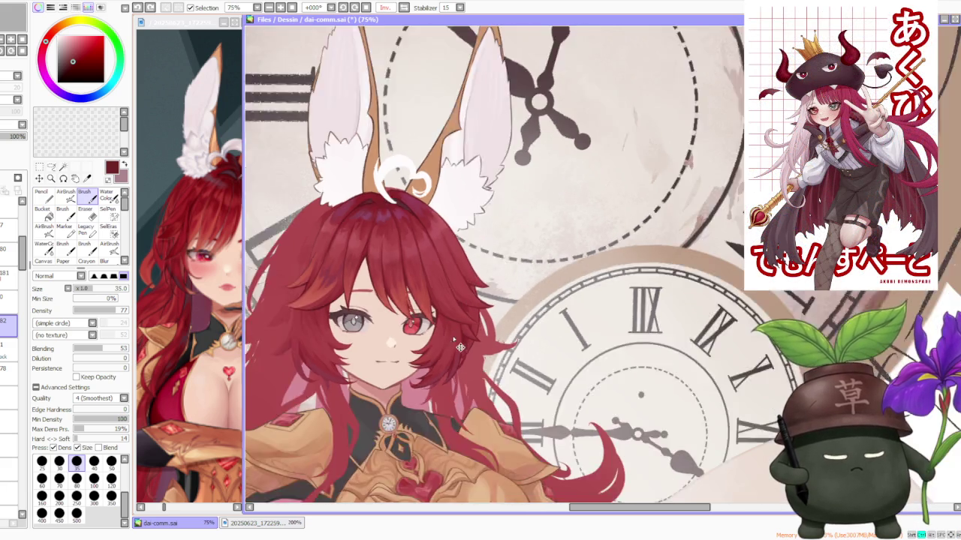
scroll(457, 323, down, 1)
- Return the canvas to Normal orientation and zoom in on the strand tips
click(403, 9)
scroll(375, 233, down, 1)
scroll(375, 232, up, 1)
scroll(371, 231, up, 1)
scroll(370, 230, up, 1)
scroll(370, 231, up, 1)
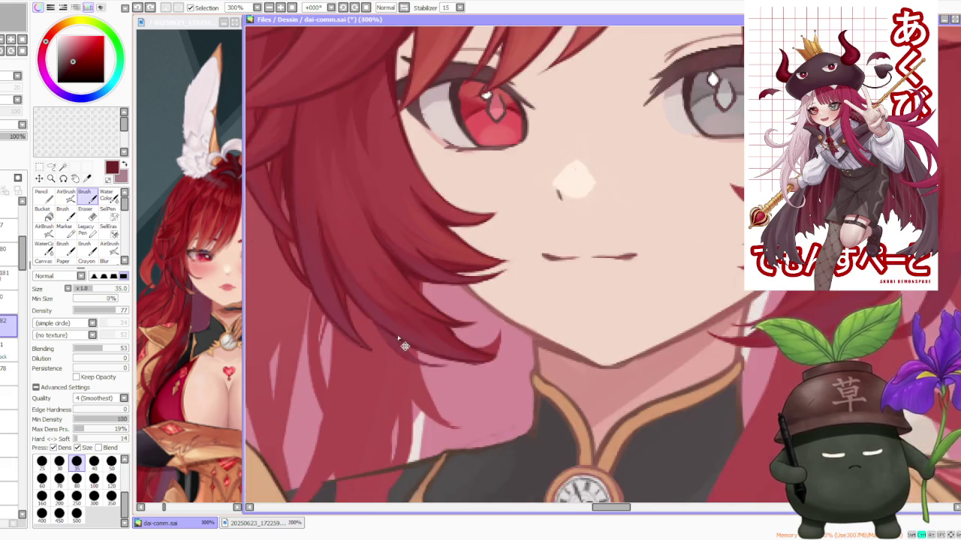
scroll(386, 322, up, 1)
- Paint three darker strokes along the face-framing strand tips beside the cheek
mouse_move(405, 342)
mouse_down()
mouse_move(435, 367)
mouse_move(411, 355)
mouse_up()
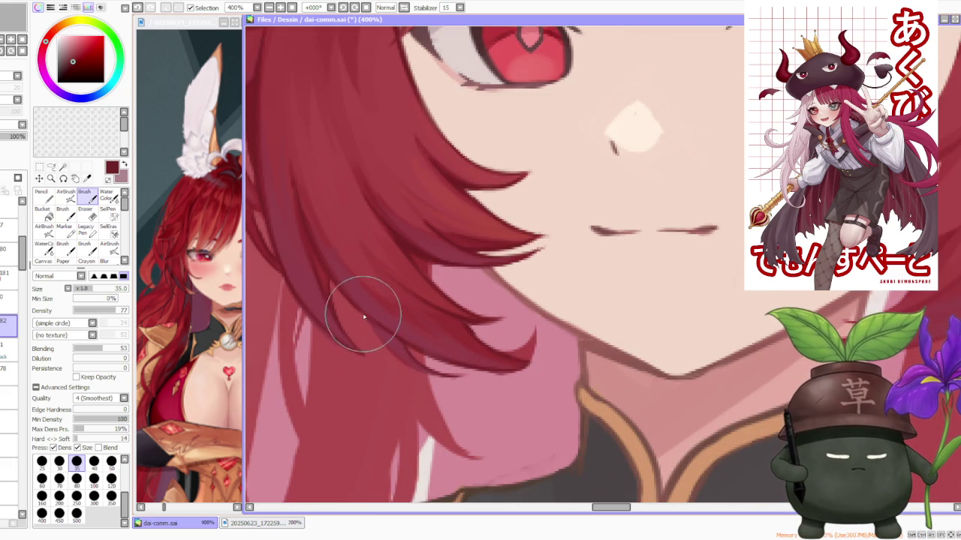
drag(364, 321, 405, 361)
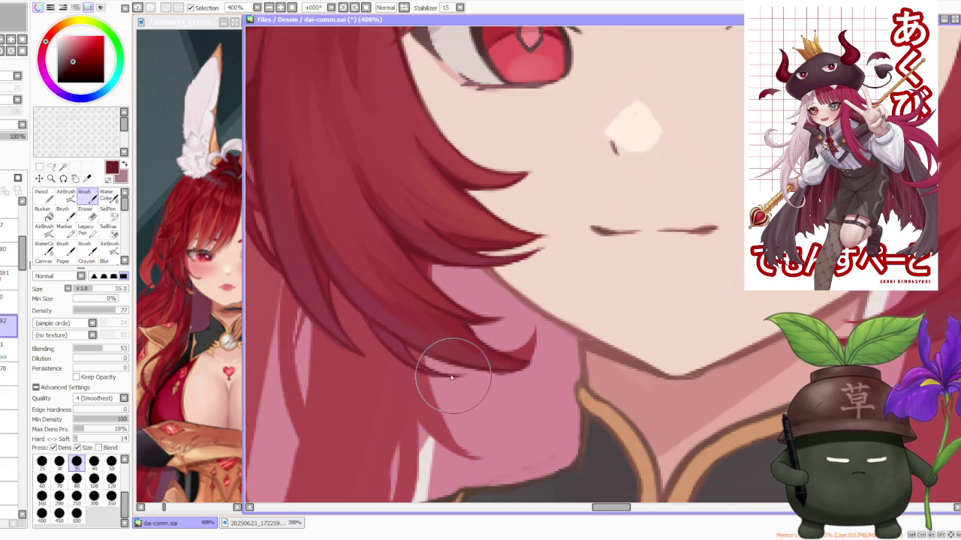
drag(355, 303, 417, 353)
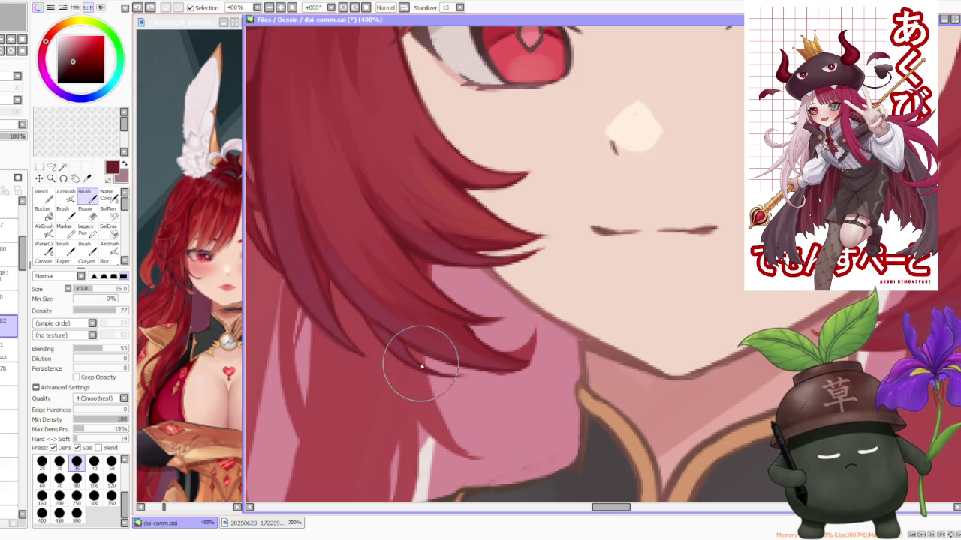
scroll(422, 348, down, 4)
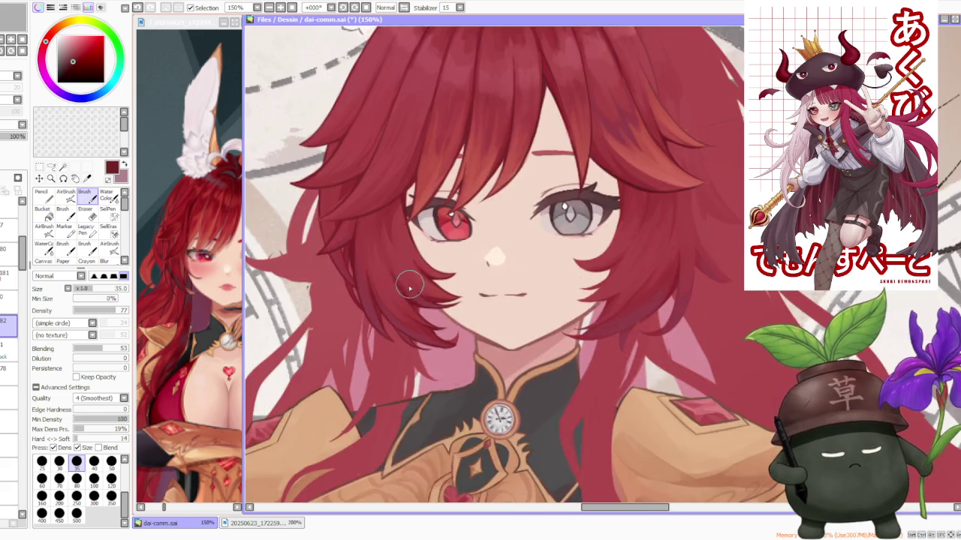
scroll(412, 293, down, 1)
scroll(398, 281, up, 3)
scroll(412, 288, down, 3)
scroll(412, 287, up, 3)
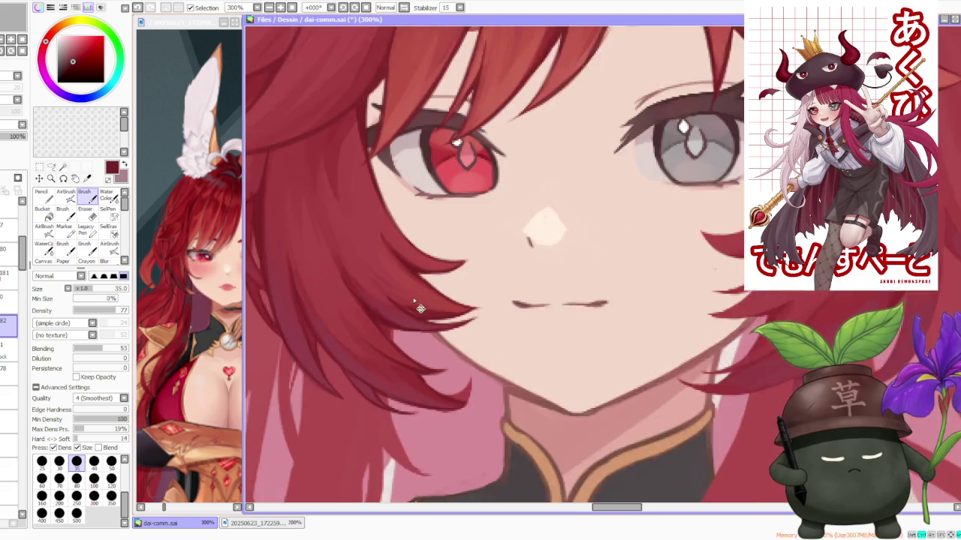
scroll(370, 321, up, 1)
- Switch to a lower layer in the layer panel and inspect the hair
click(9, 345)
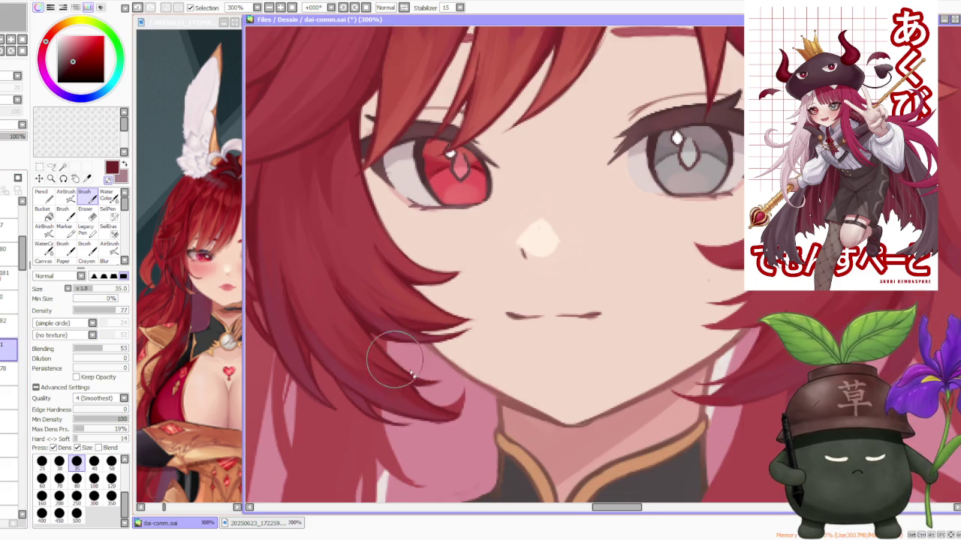
scroll(379, 341, down, 1)
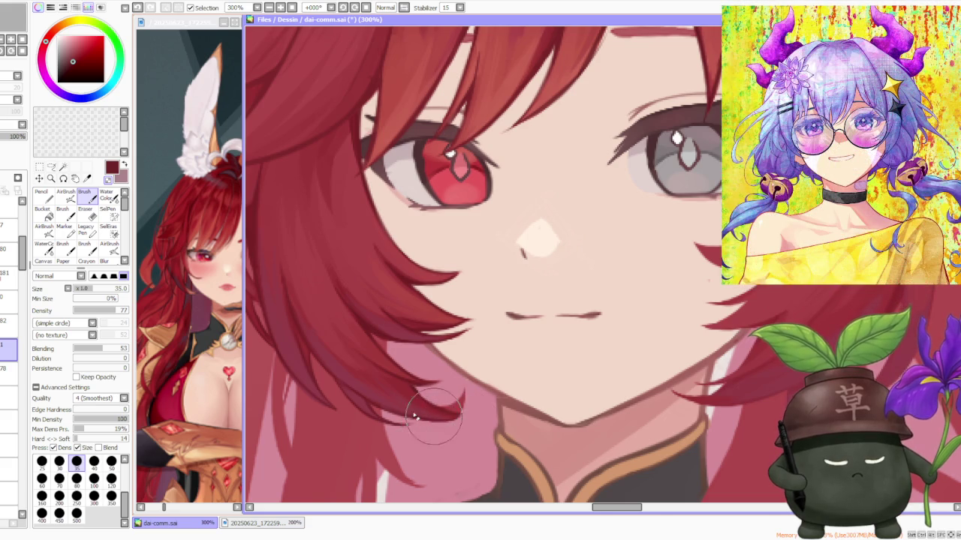
scroll(371, 395, down, 1)
scroll(371, 396, up, 2)
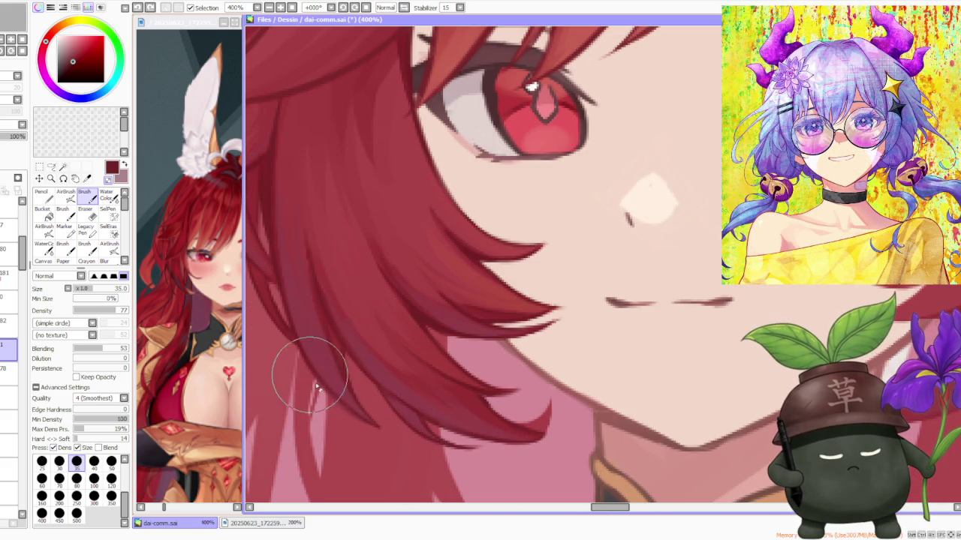
scroll(308, 338, down, 2)
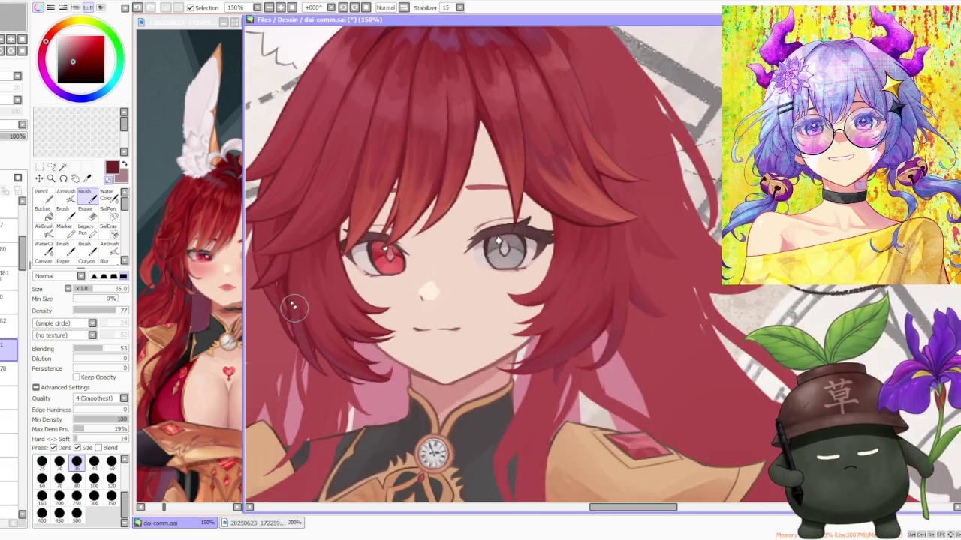
scroll(314, 355, up, 3)
scroll(322, 381, down, 4)
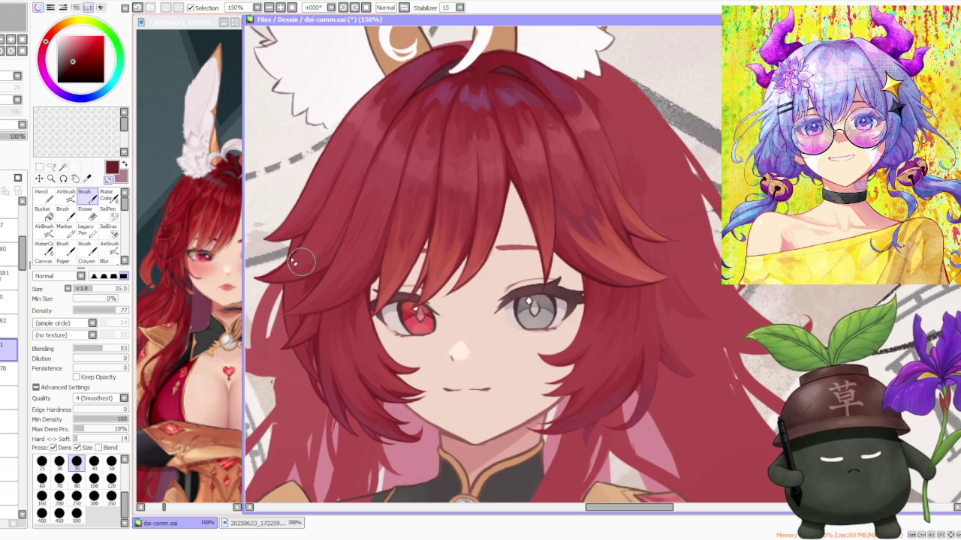
- Switch back to the layer one above and zoom out
click(13, 298)
scroll(308, 323, up, 3)
scroll(293, 330, up, 1)
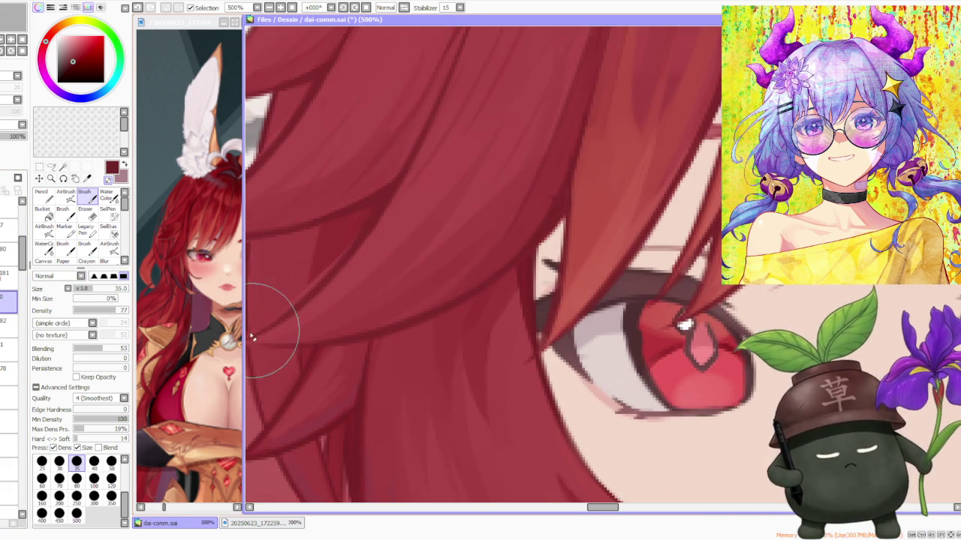
scroll(311, 294, down, 2)
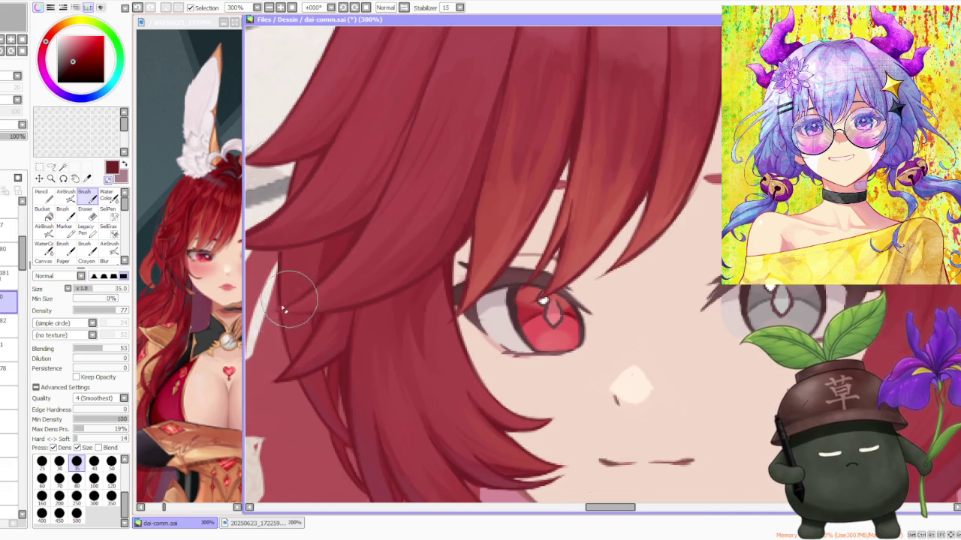
scroll(383, 192, down, 4)
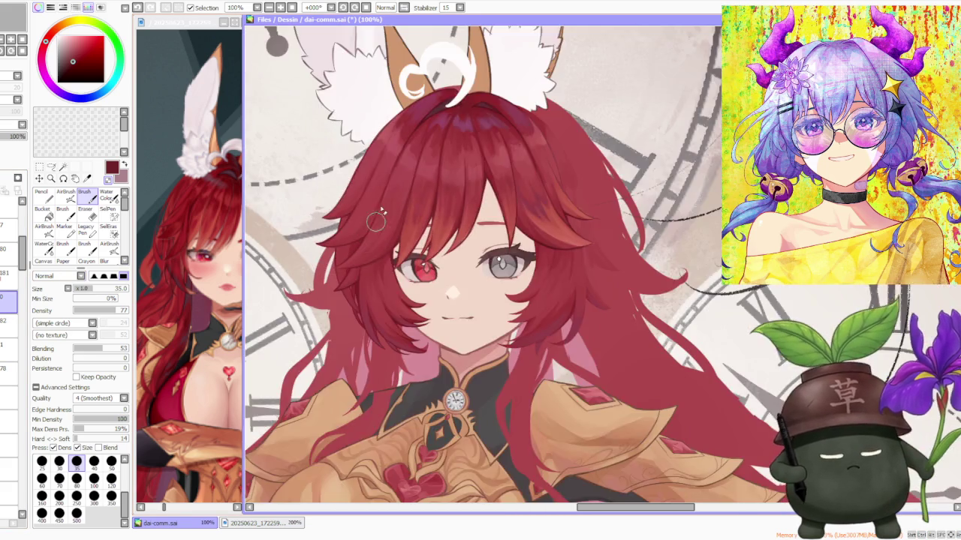
scroll(388, 184, down, 1)
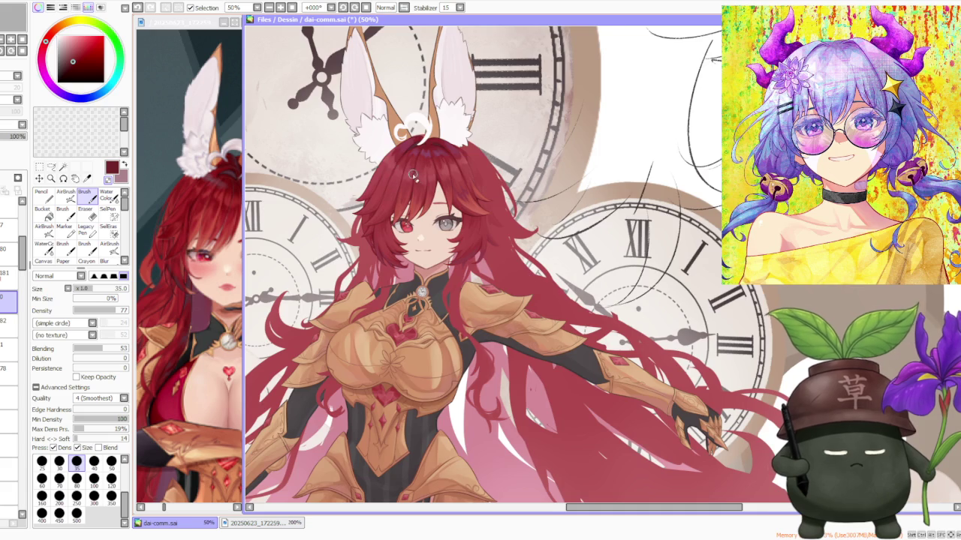
- Zoom in and out to review the whole mirrored swordswoman illustration
scroll(409, 173, down, 1)
scroll(457, 195, up, 3)
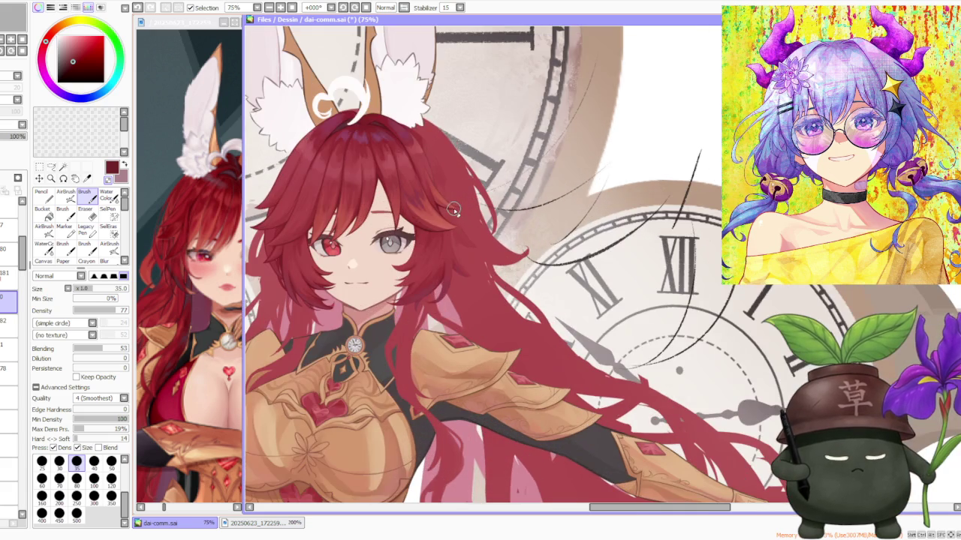
scroll(463, 231, up, 2)
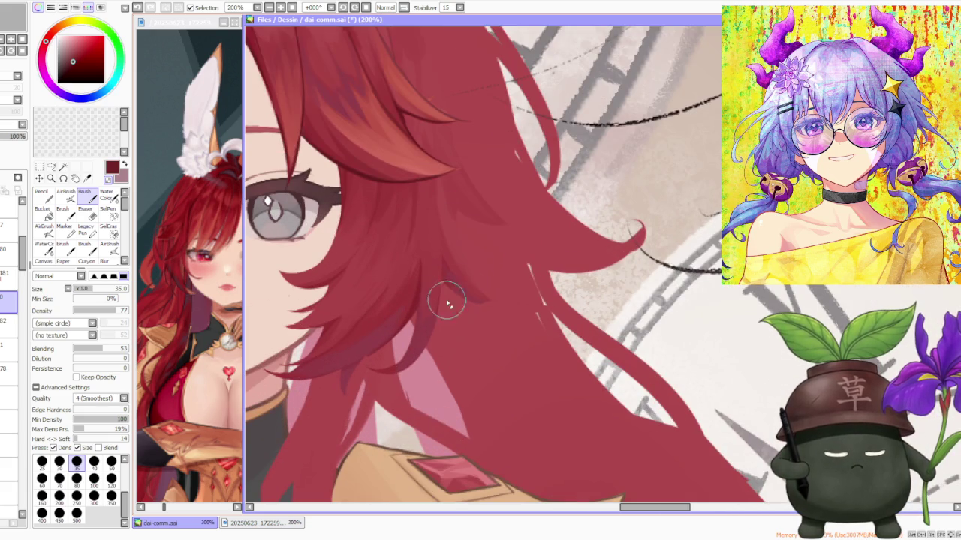
scroll(452, 264, down, 2)
scroll(498, 234, down, 2)
scroll(488, 225, down, 1)
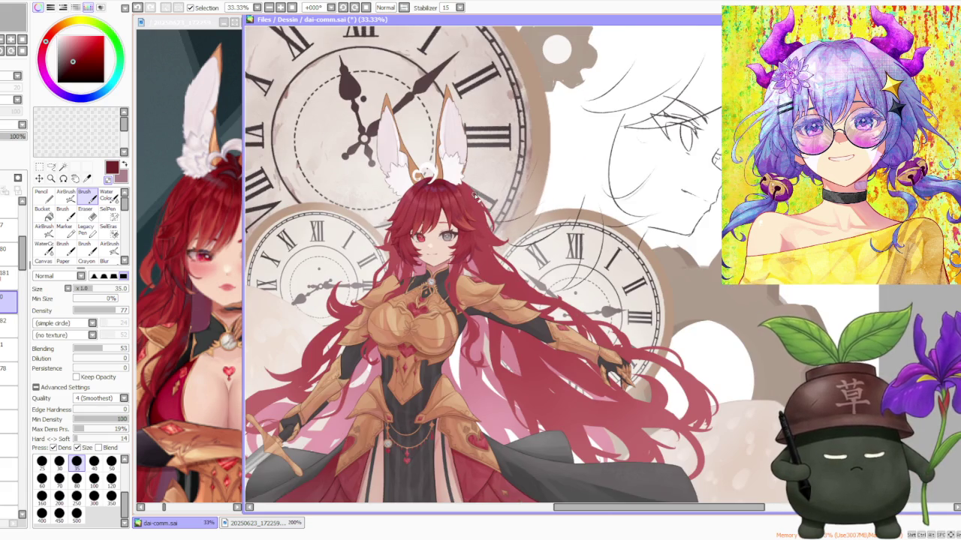
scroll(526, 173, down, 1)
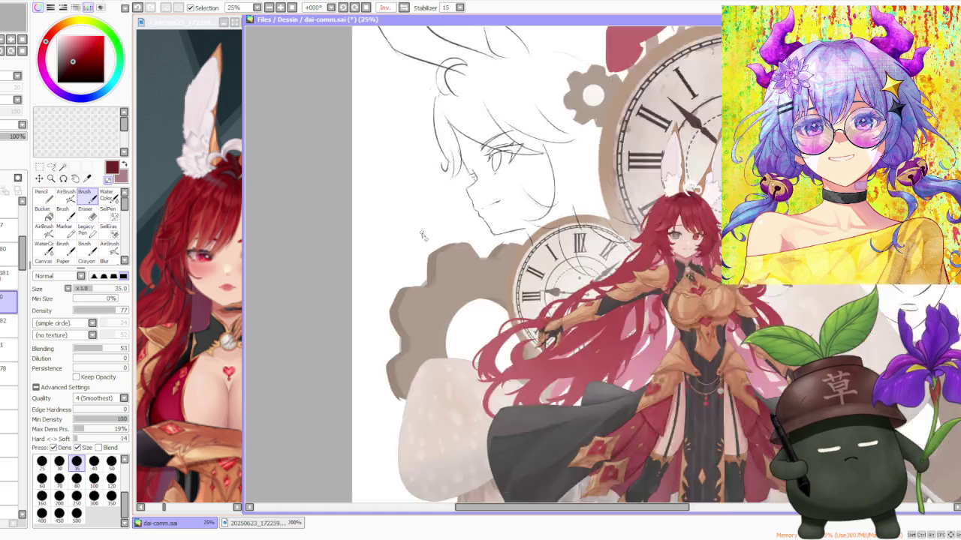
scroll(617, 197, down, 1)
scroll(617, 197, up, 1)
scroll(623, 234, down, 1)
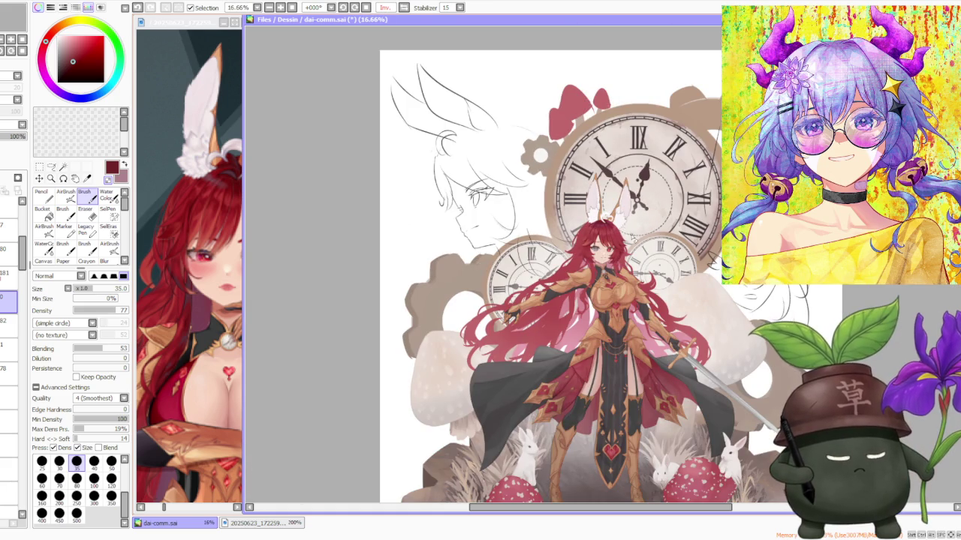
scroll(636, 241, up, 1)
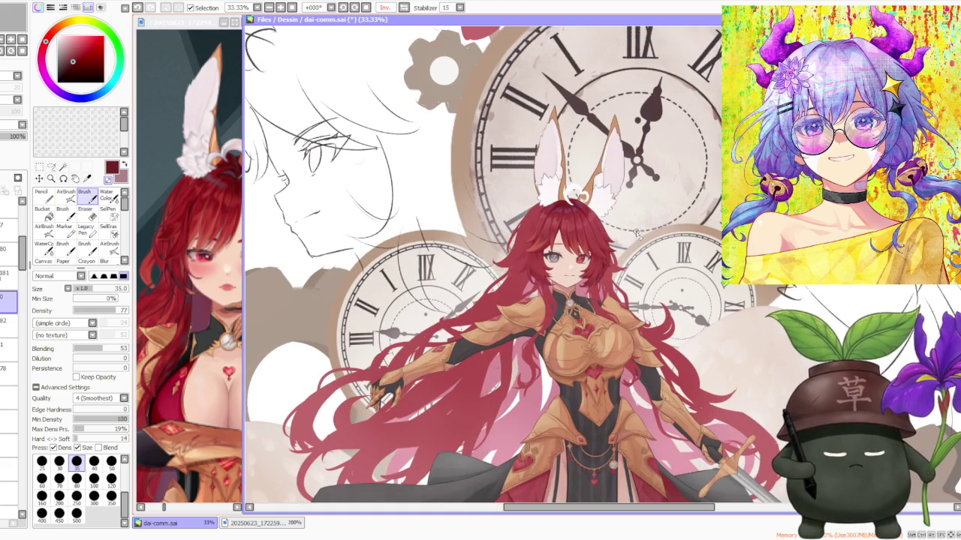
scroll(636, 234, up, 1)
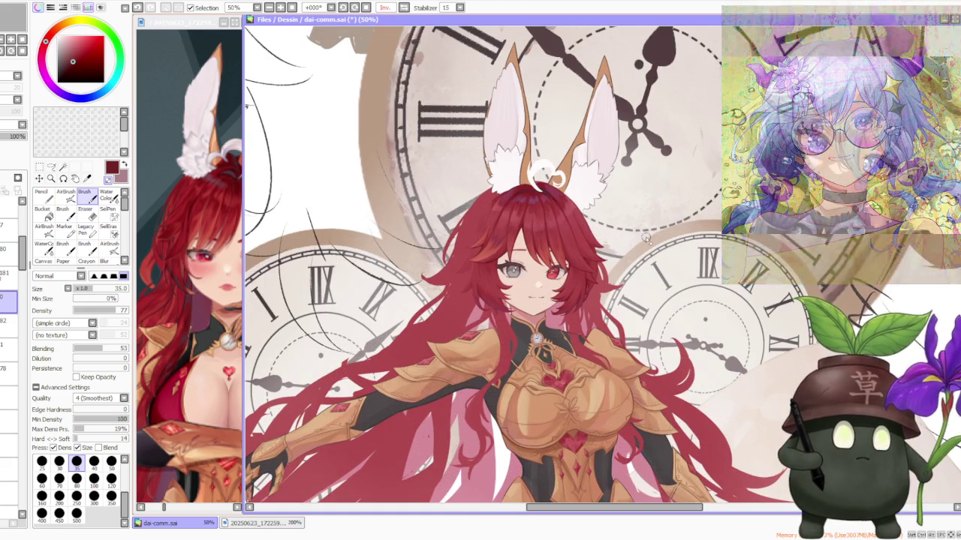
scroll(641, 239, down, 1)
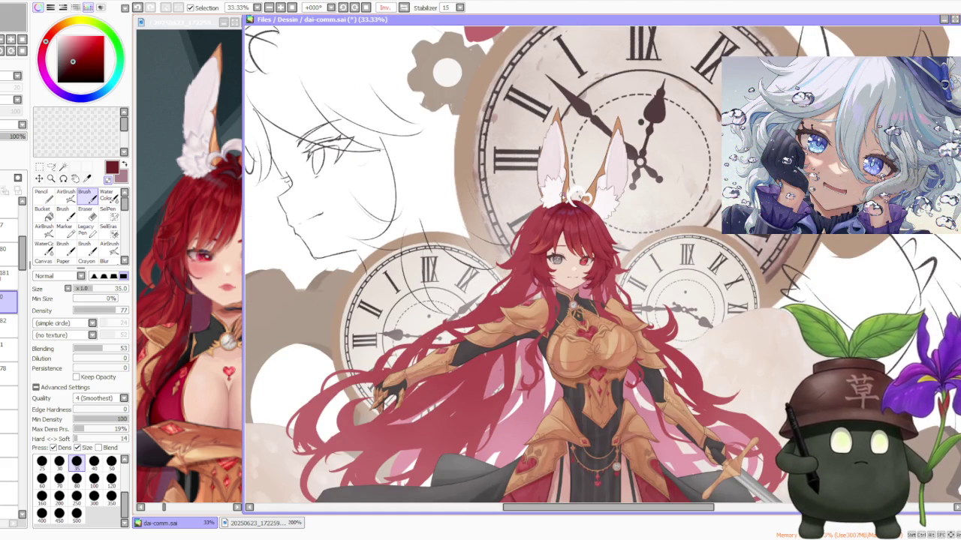
scroll(560, 196, down, 1)
scroll(605, 285, up, 1)
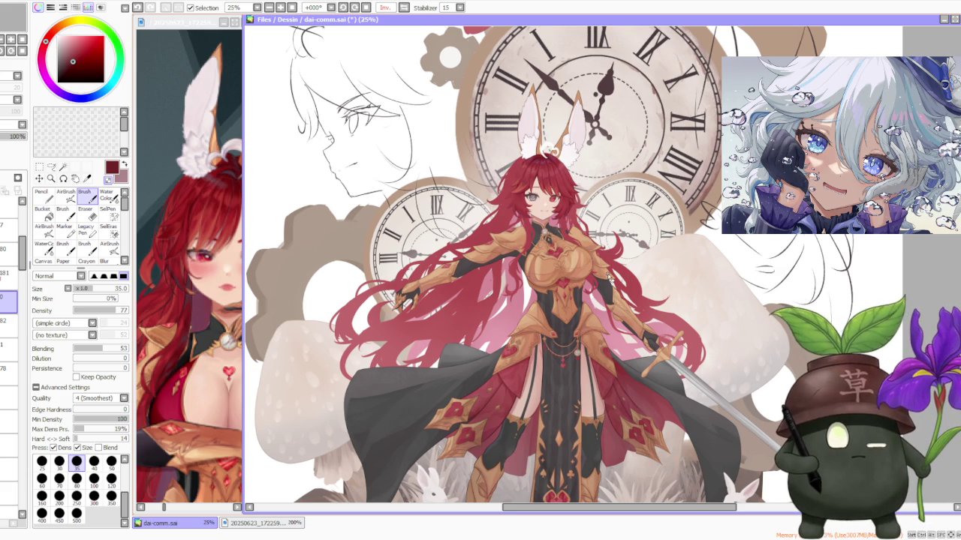
scroll(609, 278, down, 1)
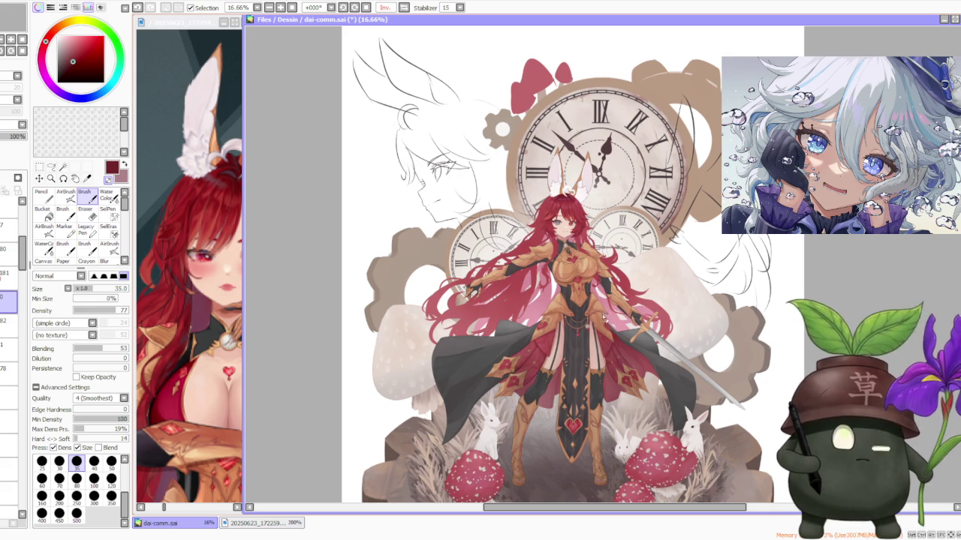
scroll(606, 318, down, 1)
scroll(608, 353, down, 1)
scroll(611, 391, up, 1)
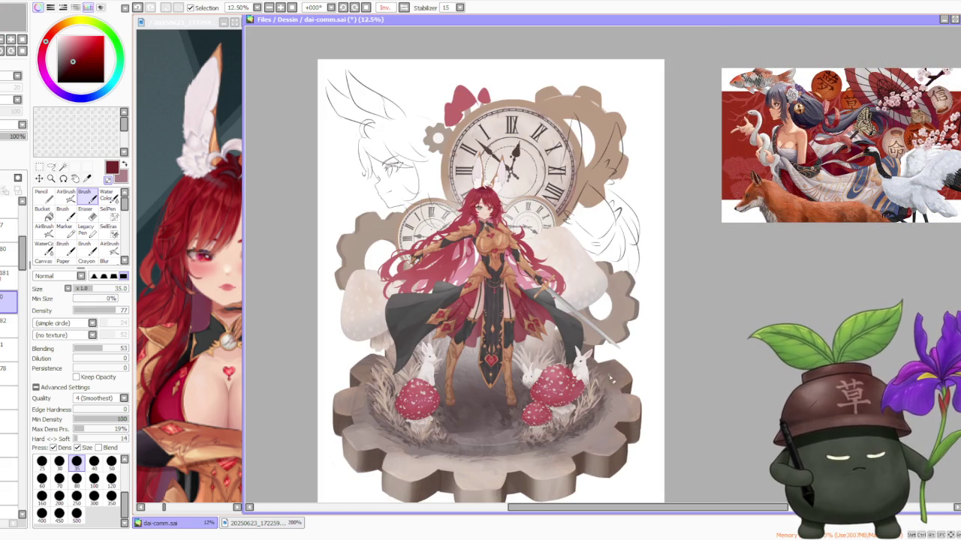
- Switch the canvas back to the Normal, unmirrored view with the Inv. toggle
click(404, 7)
scroll(723, 257, down, 1)
scroll(723, 257, up, 1)
scroll(724, 258, down, 1)
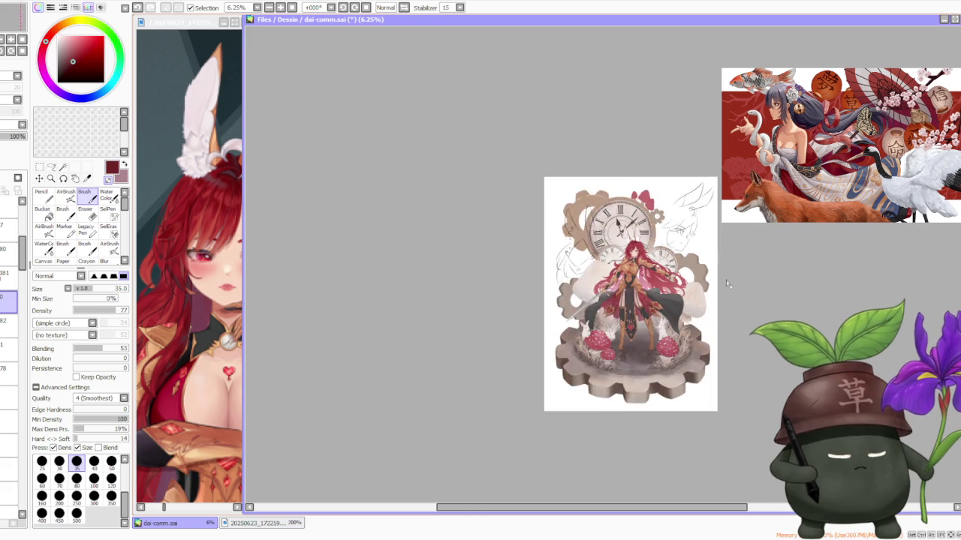
scroll(723, 257, up, 2)
scroll(778, 268, up, 1)
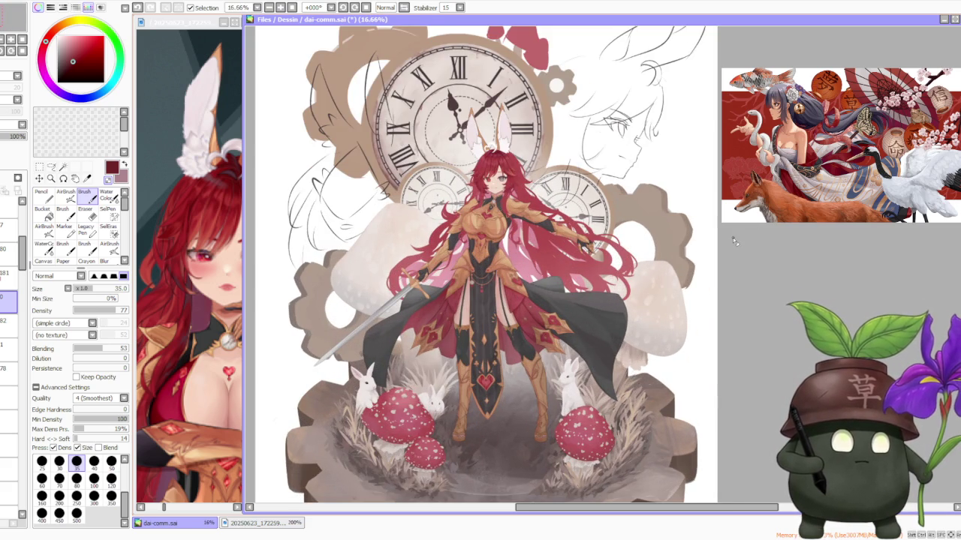
- Zoom in and out to review the toadstools, rabbits and swordswoman on the gear base
scroll(732, 237, down, 2)
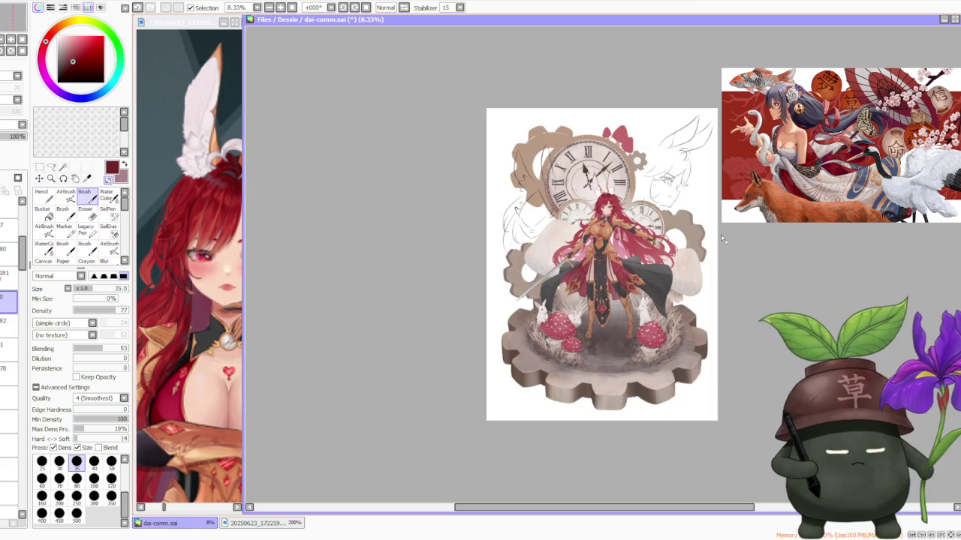
scroll(721, 237, up, 1)
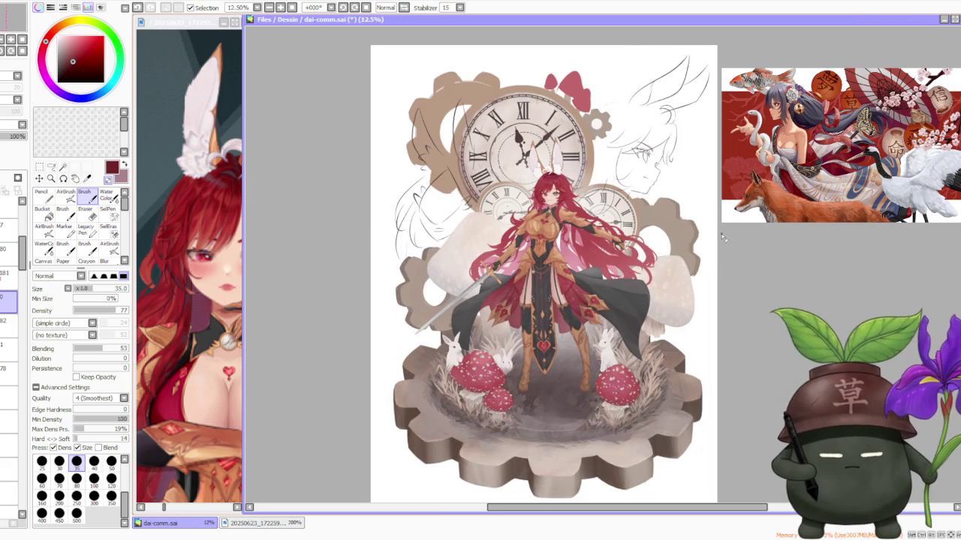
scroll(722, 237, up, 1)
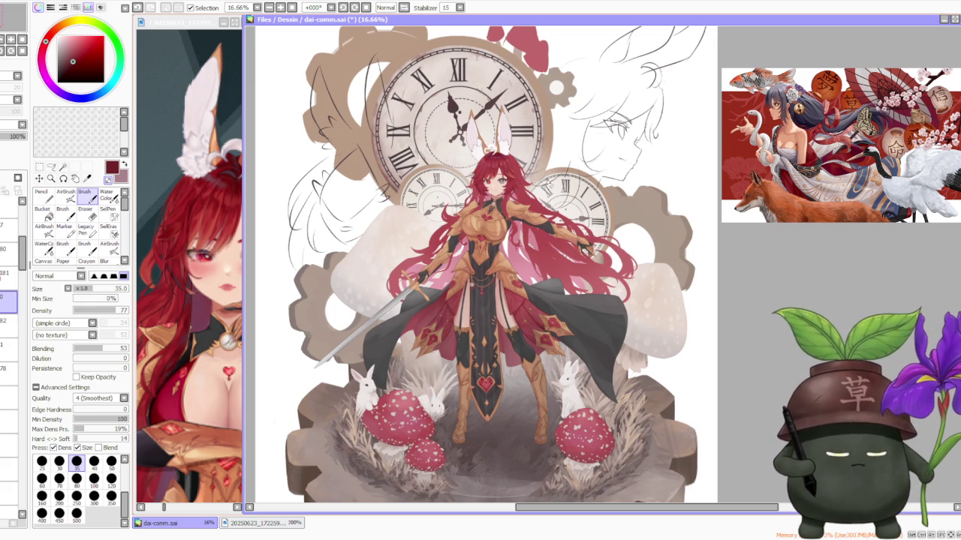
scroll(550, 182, up, 1)
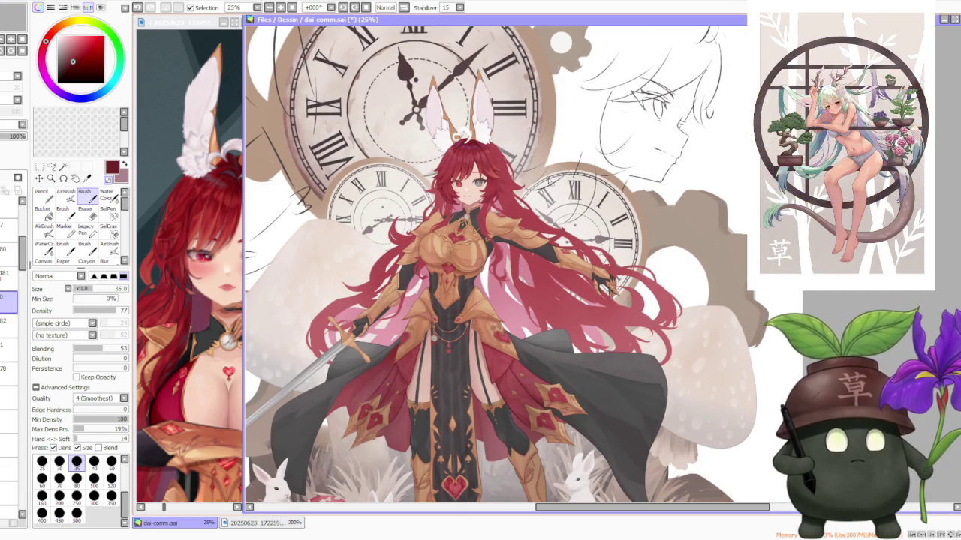
scroll(551, 181, down, 1)
scroll(550, 181, down, 1)
scroll(555, 182, up, 1)
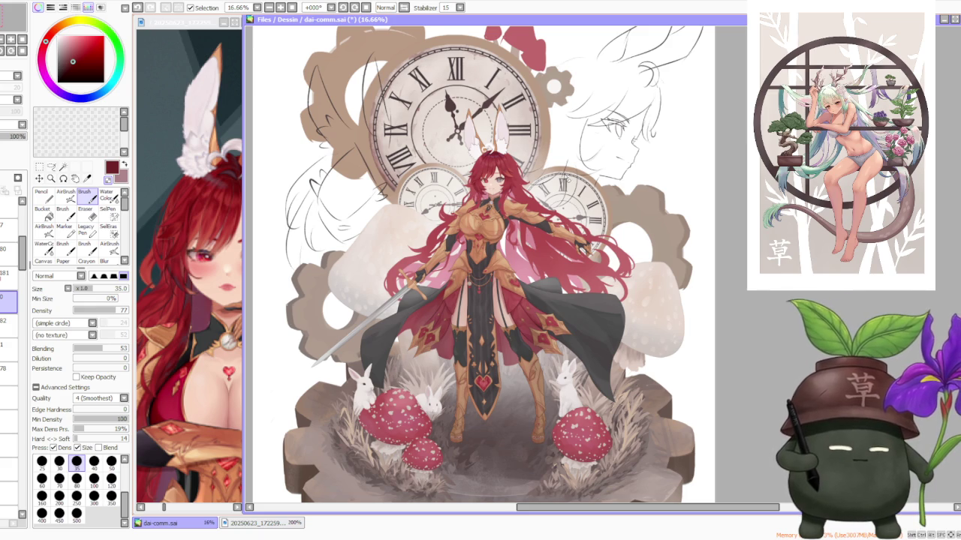
scroll(557, 173, down, 1)
scroll(555, 173, up, 1)
scroll(553, 171, up, 1)
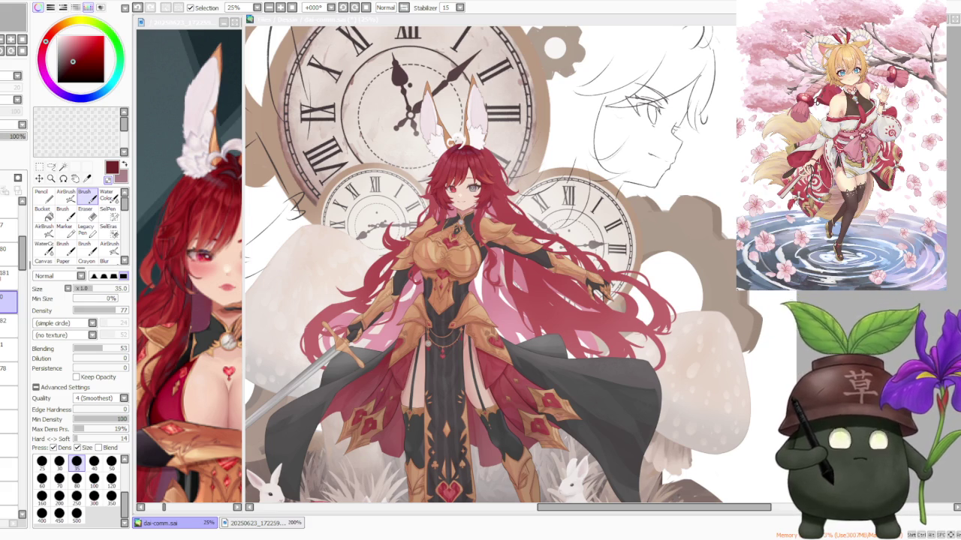
key(minus)
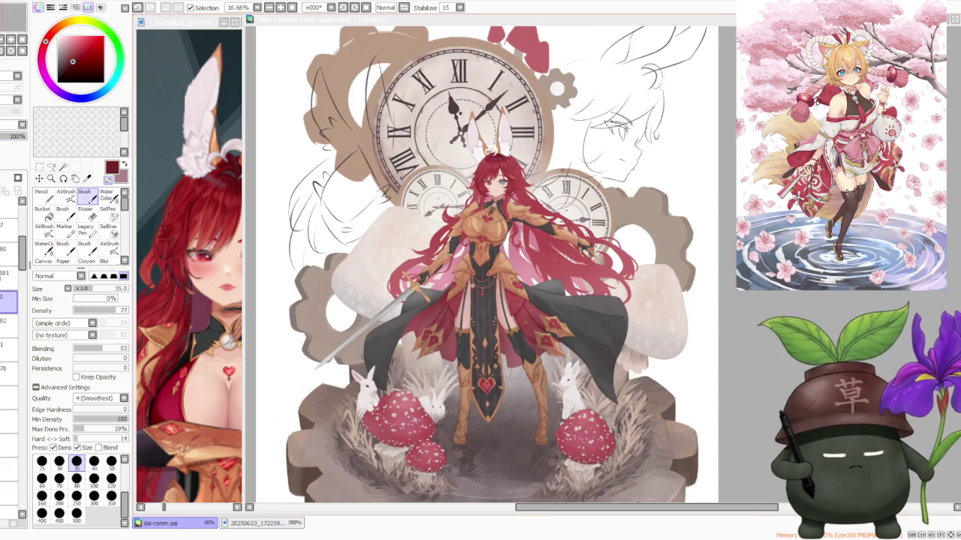
scroll(476, 162, up, 1)
scroll(476, 161, up, 2)
scroll(465, 167, up, 1)
scroll(451, 173, down, 1)
scroll(451, 173, down, 1)
scroll(451, 174, up, 3)
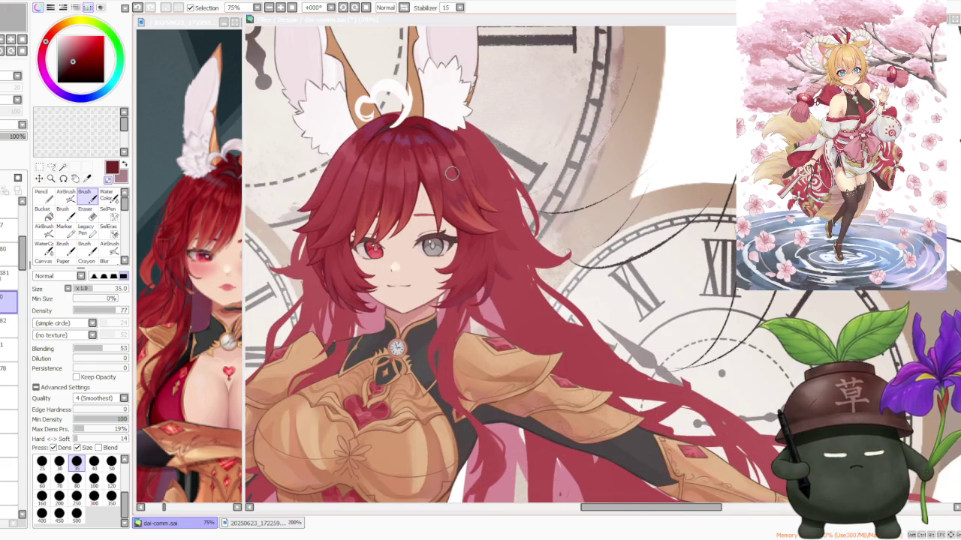
scroll(451, 174, down, 2)
scroll(451, 173, down, 1)
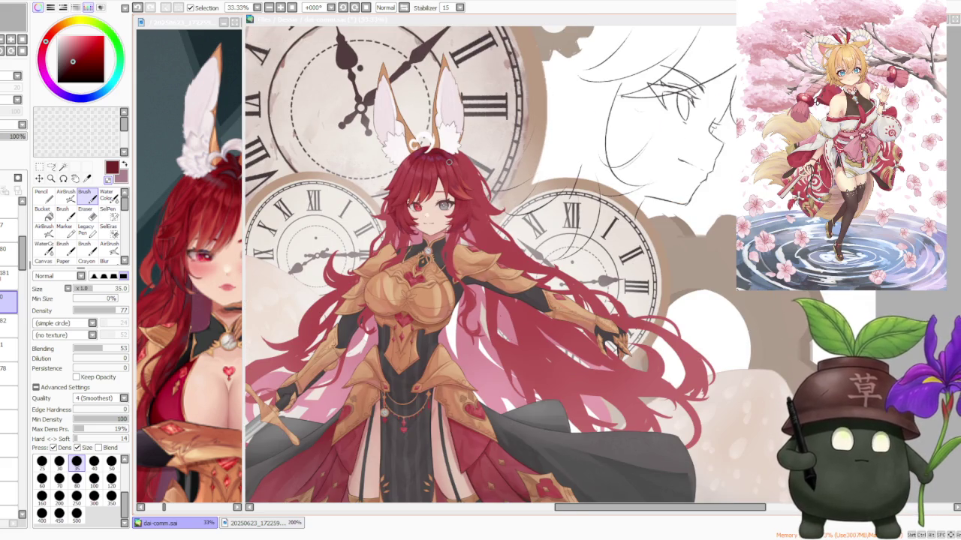
scroll(448, 161, down, 1)
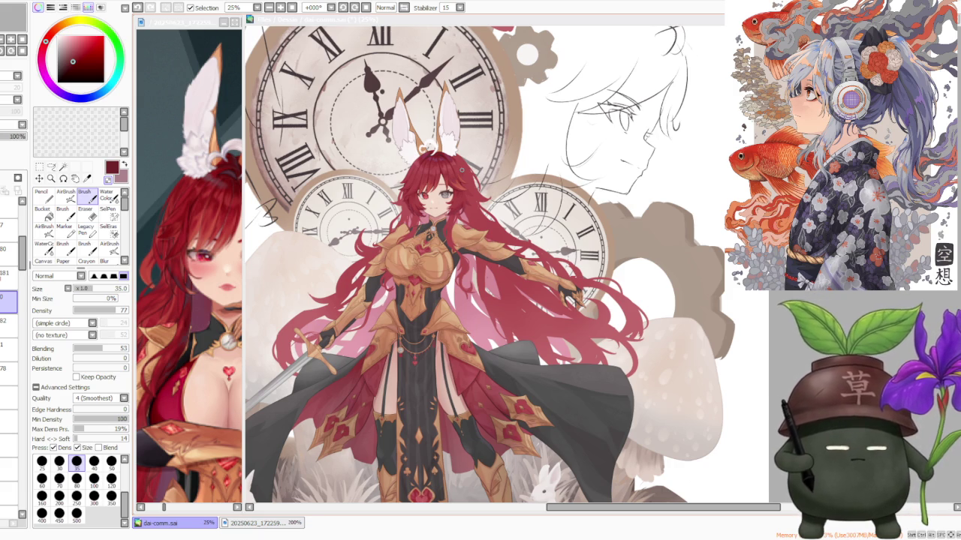
key(Page_Down)
key(Page_Up)
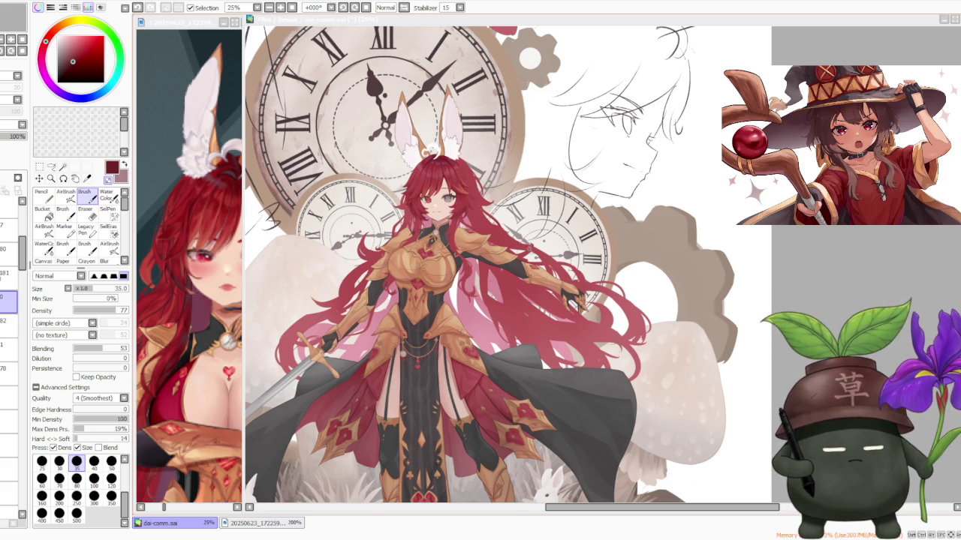
scroll(540, 251, down, 2)
scroll(541, 252, up, 1)
scroll(465, 248, up, 1)
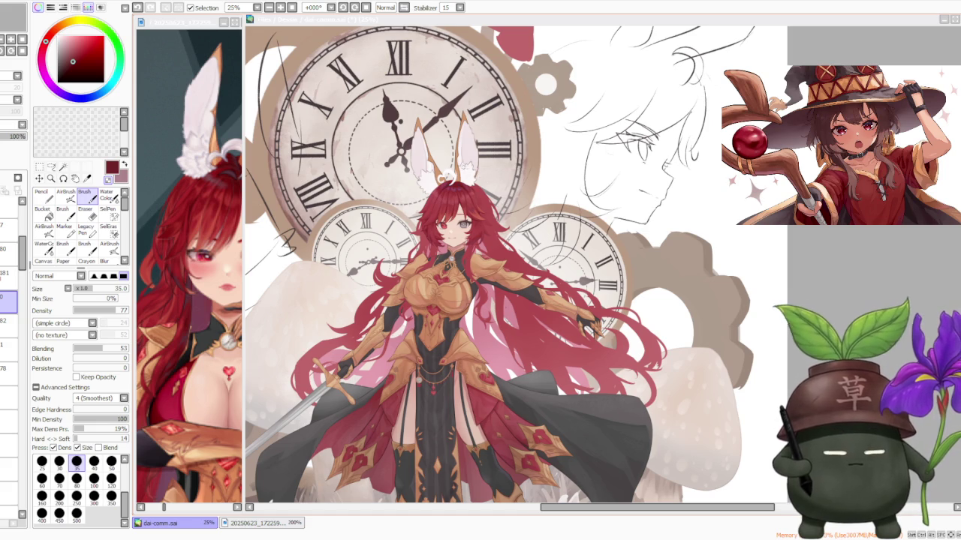
scroll(465, 167, down, 1)
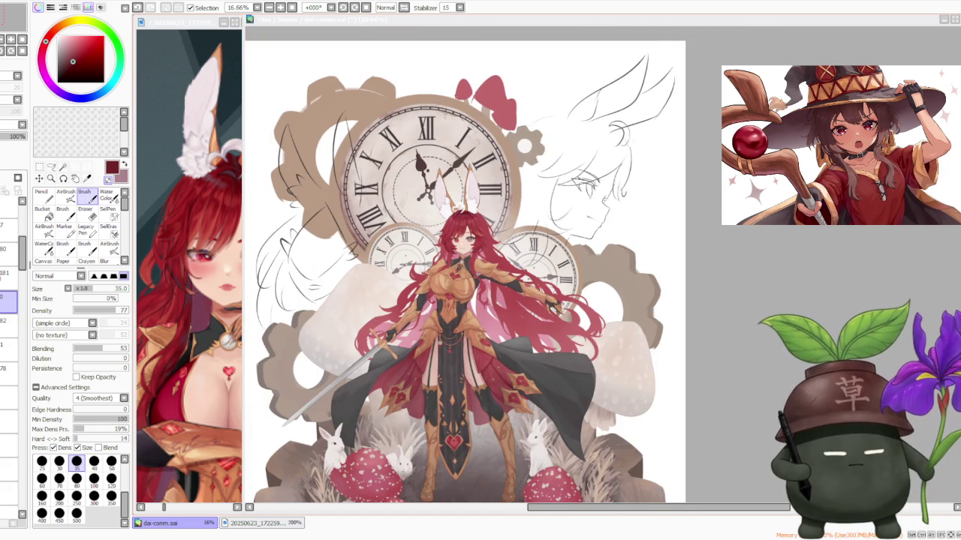
scroll(465, 274, up, 1)
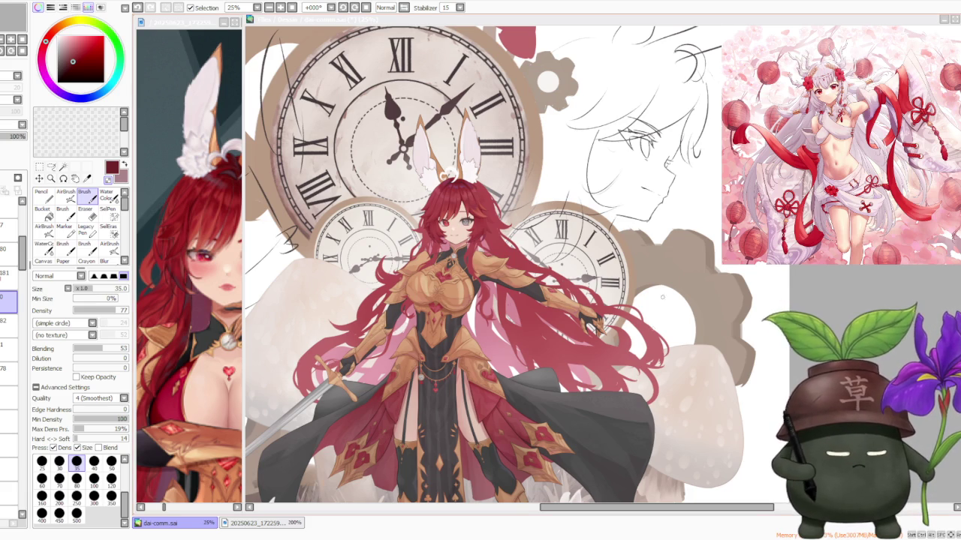
- Zoom out and back in to review the character's face and hair
key(ctrl+minus)
key(ctrl+plus)
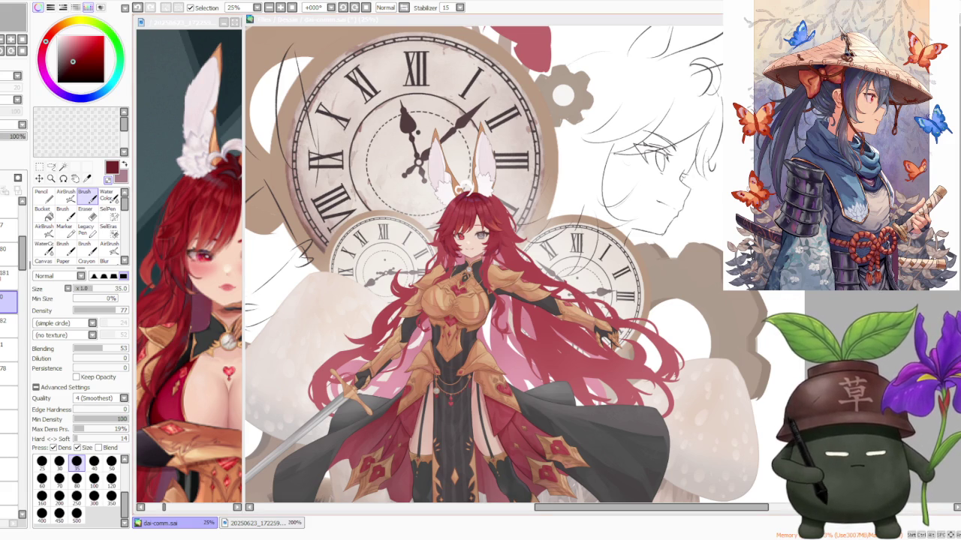
scroll(484, 267, down, 1)
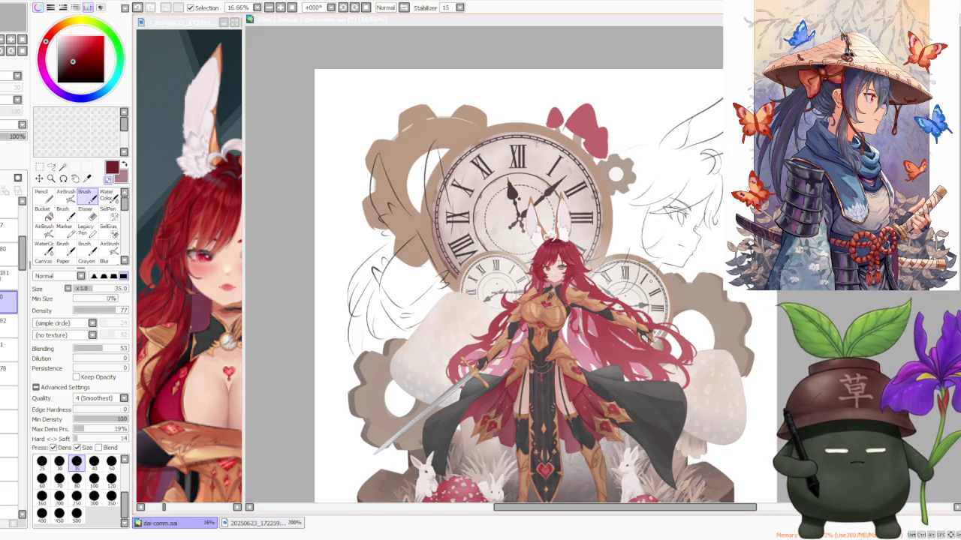
scroll(646, 255, up, 1)
scroll(645, 255, up, 1)
scroll(469, 258, up, 1)
scroll(469, 258, up, 1)
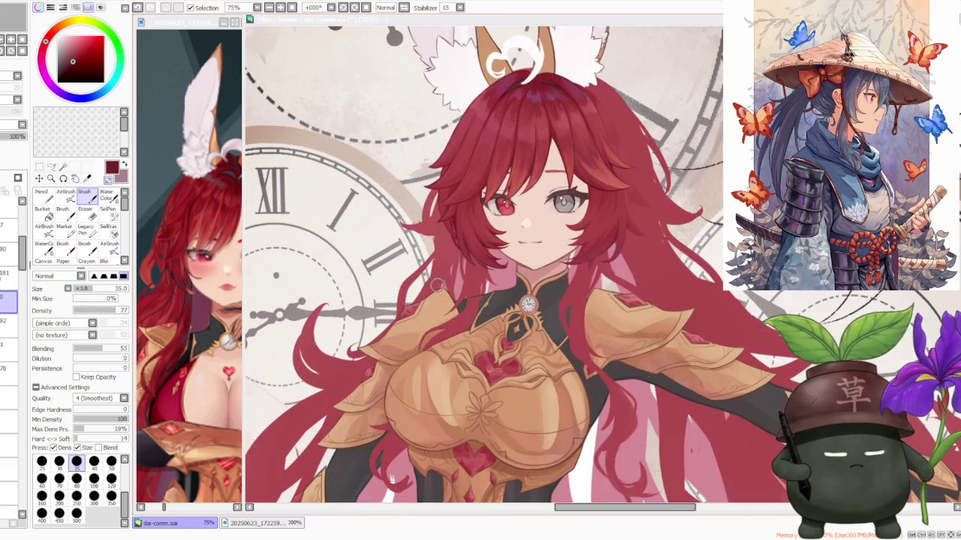
scroll(469, 257, down, 1)
scroll(469, 258, down, 2)
scroll(481, 232, up, 3)
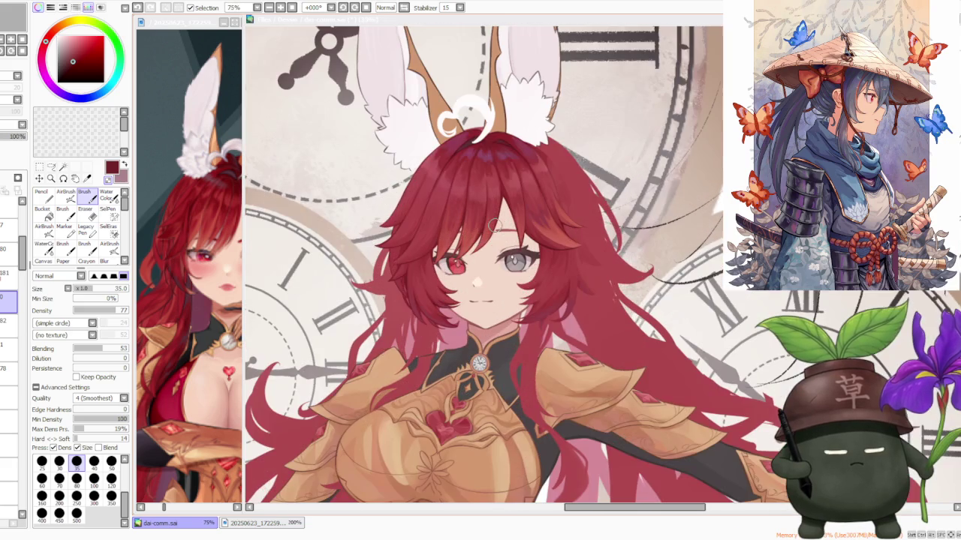
scroll(458, 247, up, 1)
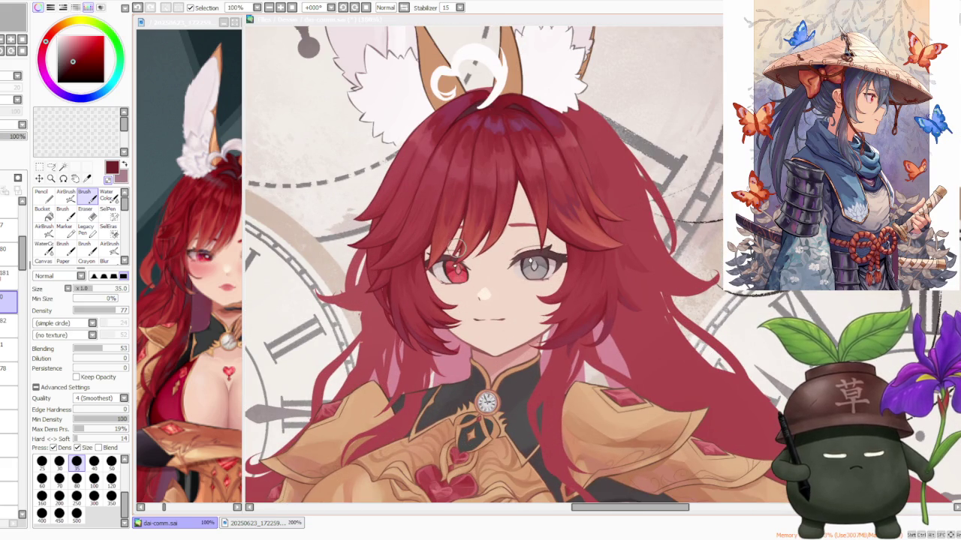
scroll(417, 278, down, 1)
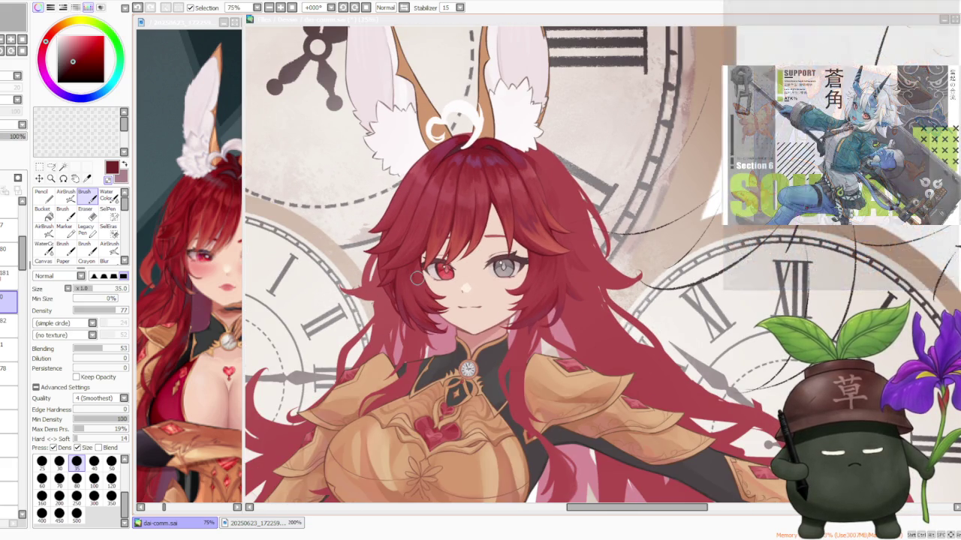
scroll(415, 277, up, 2)
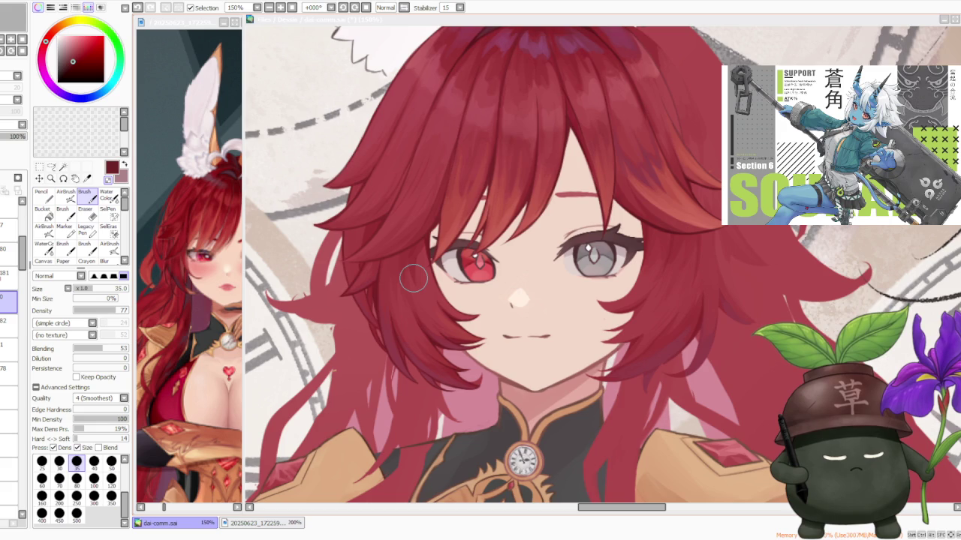
scroll(414, 279, down, 1)
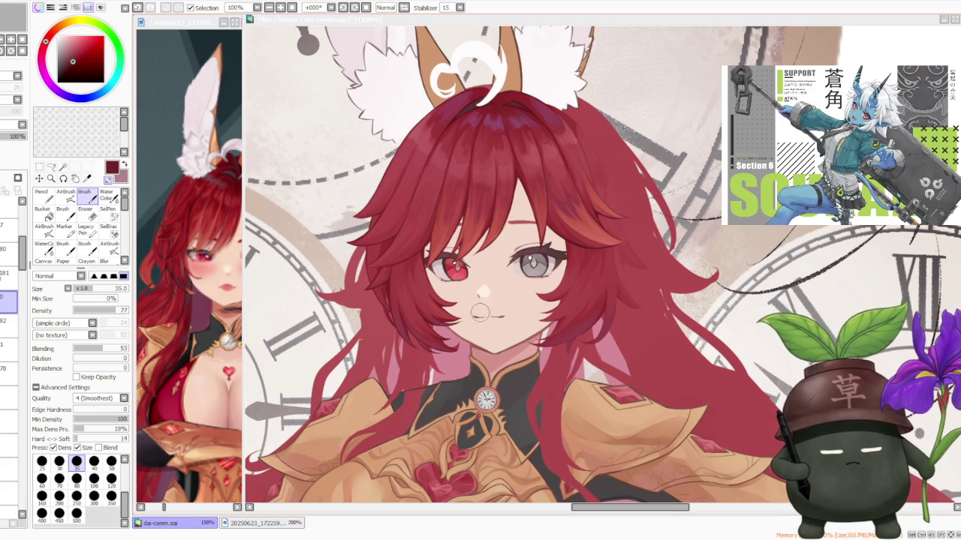
scroll(480, 317, up, 1)
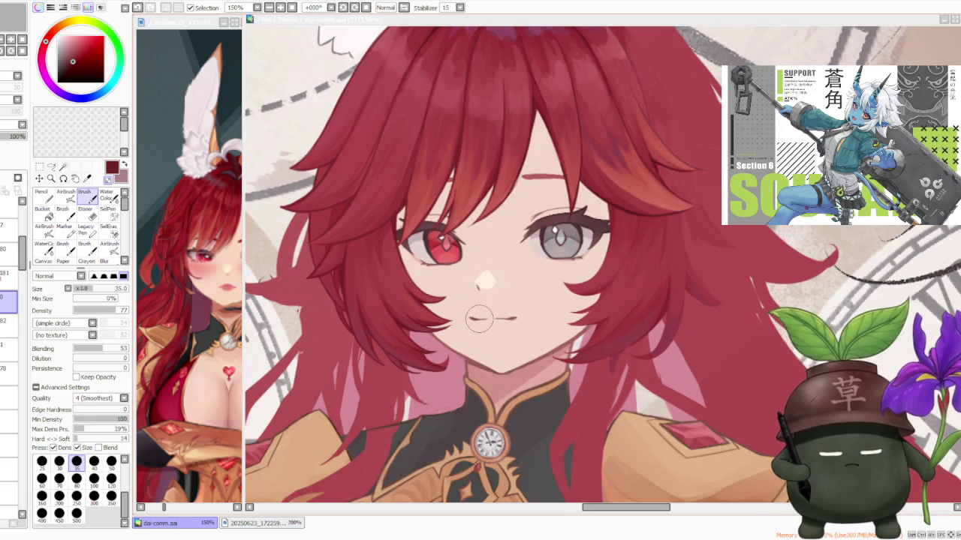
- Pick a darker red, set the brush size to 50, and select the layer above
alt+click(419, 299)
alt+click(419, 300)
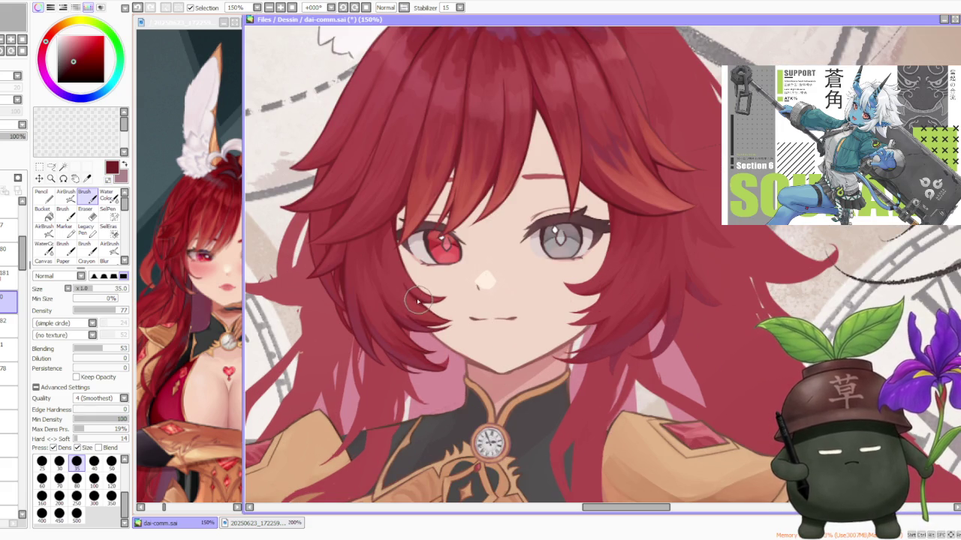
click(111, 461)
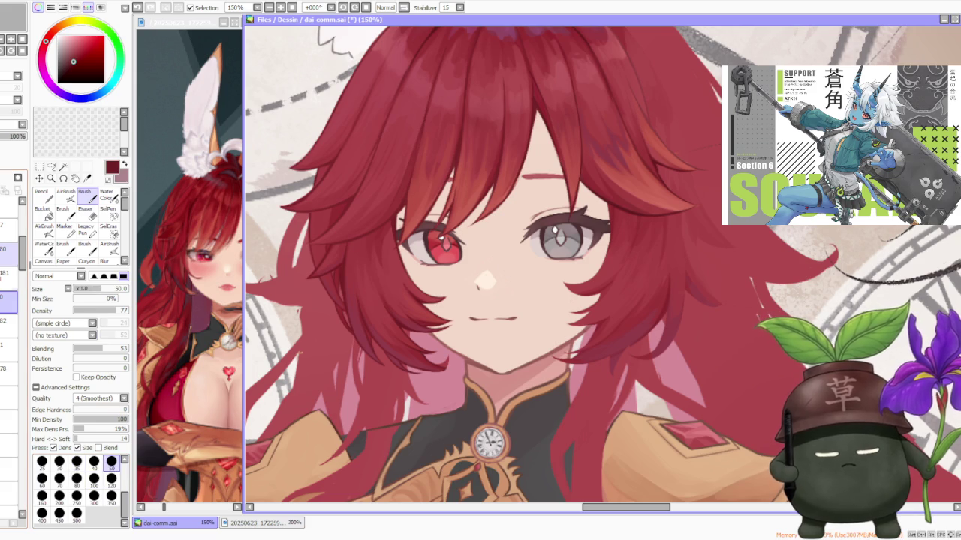
click(9, 251)
key(minus)
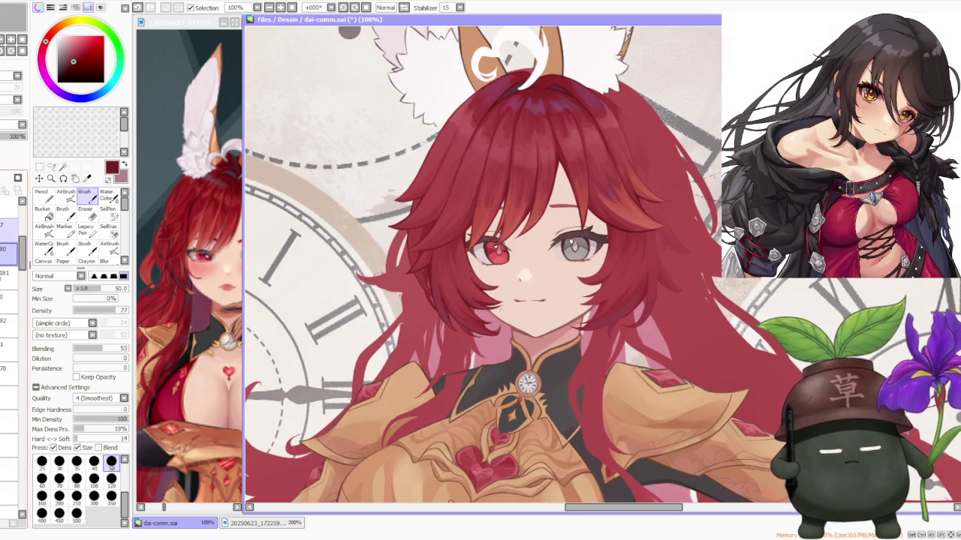
- Darken and define the hair tip beside the chin with two dark-red strokes
scroll(494, 315, up, 2)
scroll(502, 314, up, 2)
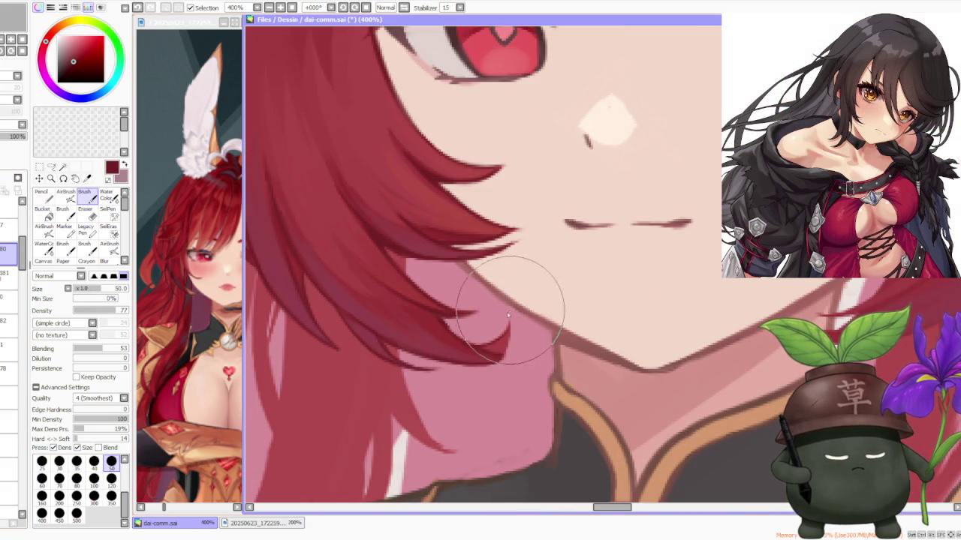
drag(472, 338, 508, 321)
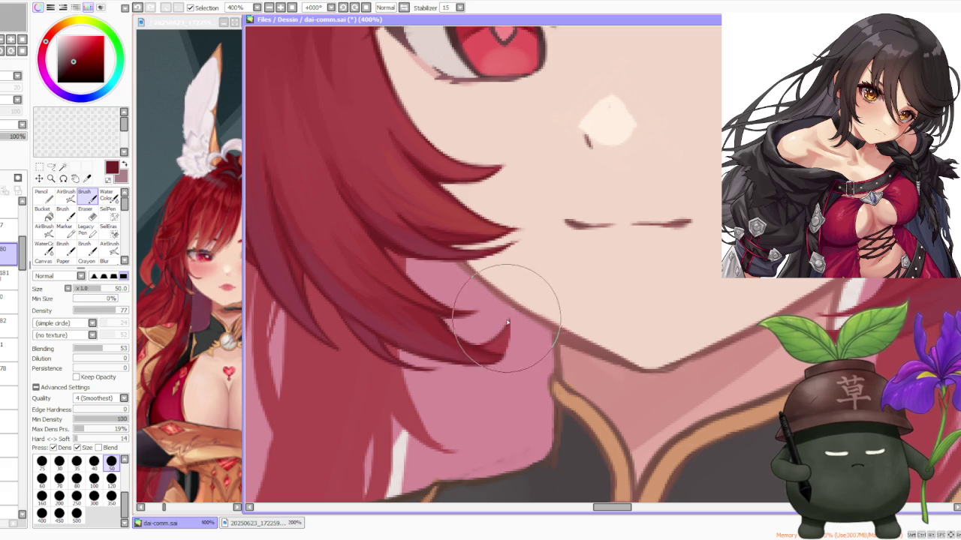
drag(450, 332, 514, 300)
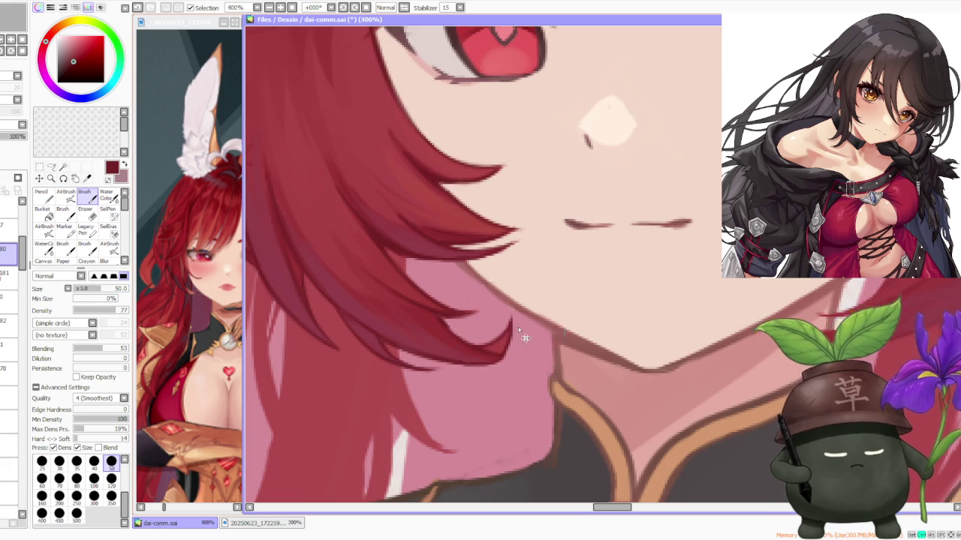
- Zoom in and out to check the darkened hair tip against the whole figure
scroll(517, 333, down, 6)
scroll(517, 323, up, 6)
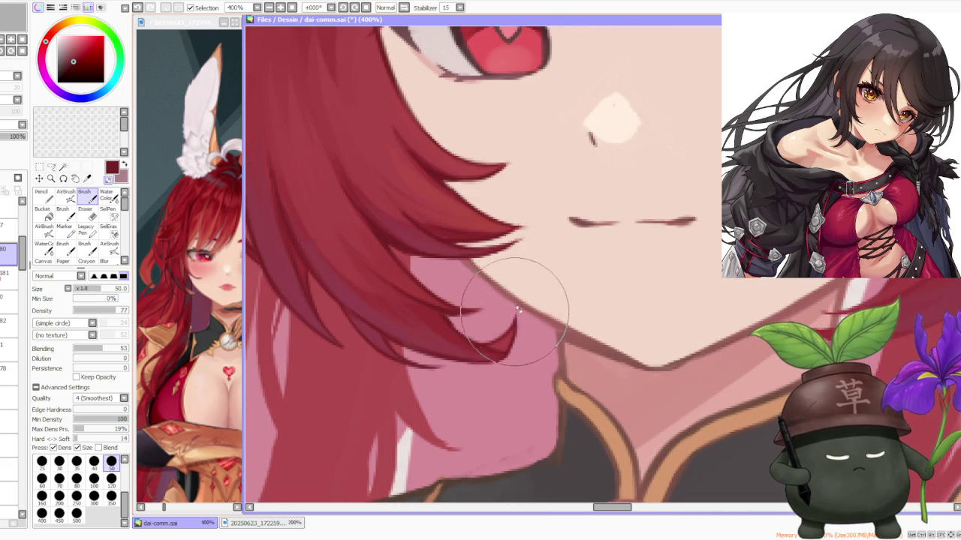
scroll(517, 315, down, 3)
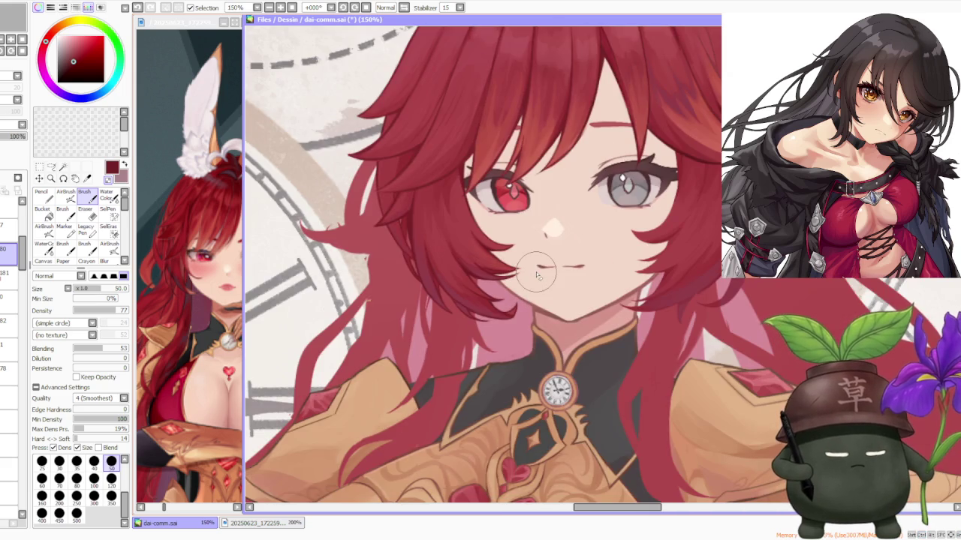
scroll(537, 276, up, 2)
scroll(519, 311, up, 2)
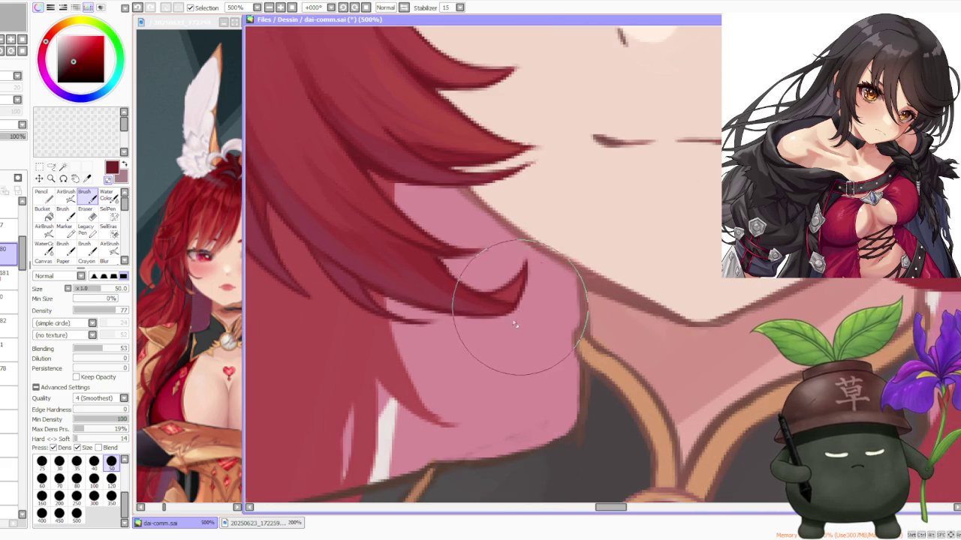
scroll(513, 325, down, 1)
scroll(513, 325, down, 1)
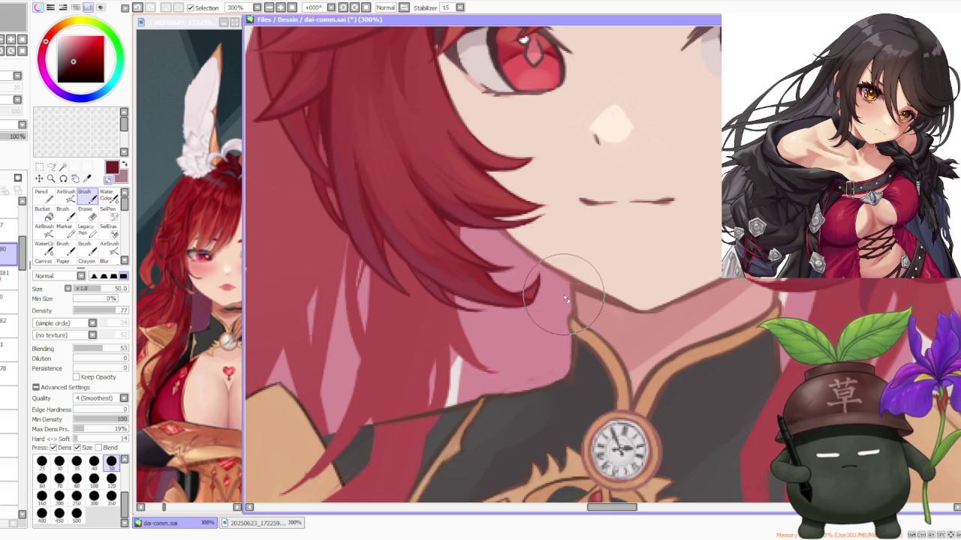
scroll(525, 300, down, 1)
scroll(526, 300, down, 1)
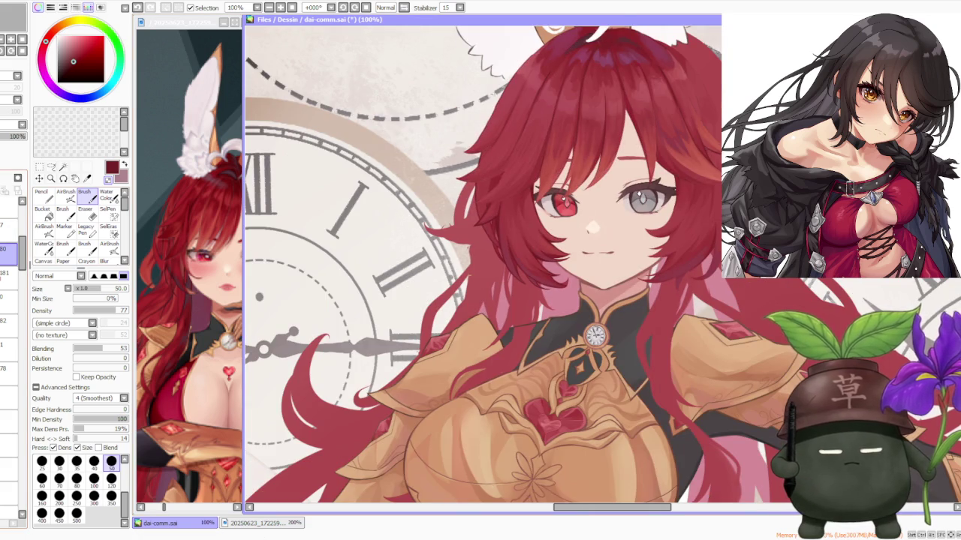
scroll(470, 236, down, 3)
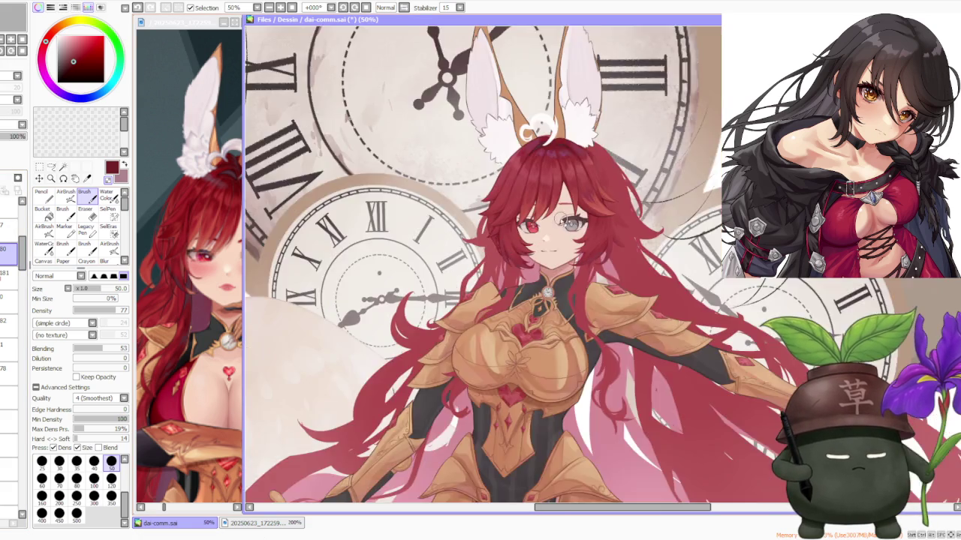
scroll(493, 343, up, 5)
scroll(450, 390, up, 2)
scroll(409, 403, down, 3)
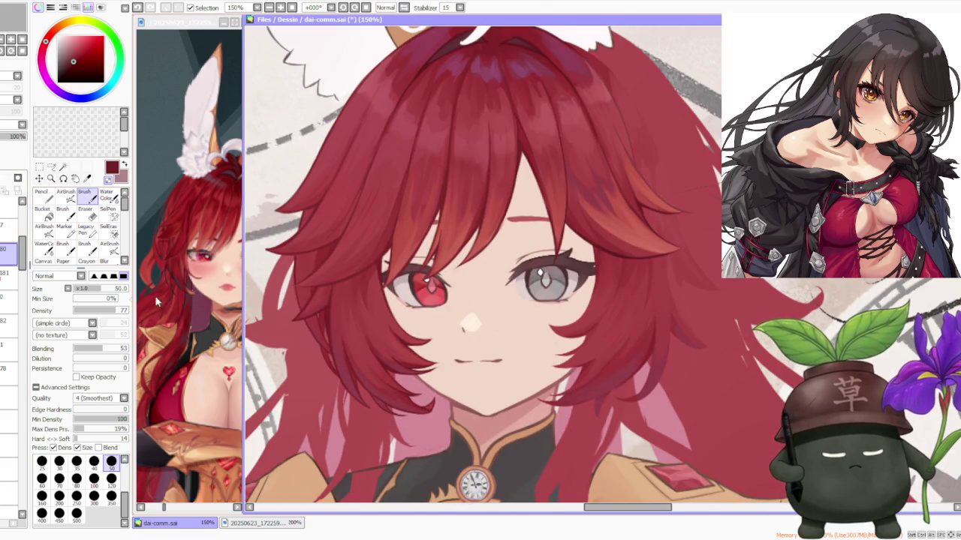
scroll(463, 270, down, 2)
scroll(542, 252, down, 2)
scroll(555, 253, up, 3)
scroll(564, 257, down, 2)
scroll(564, 257, down, 2)
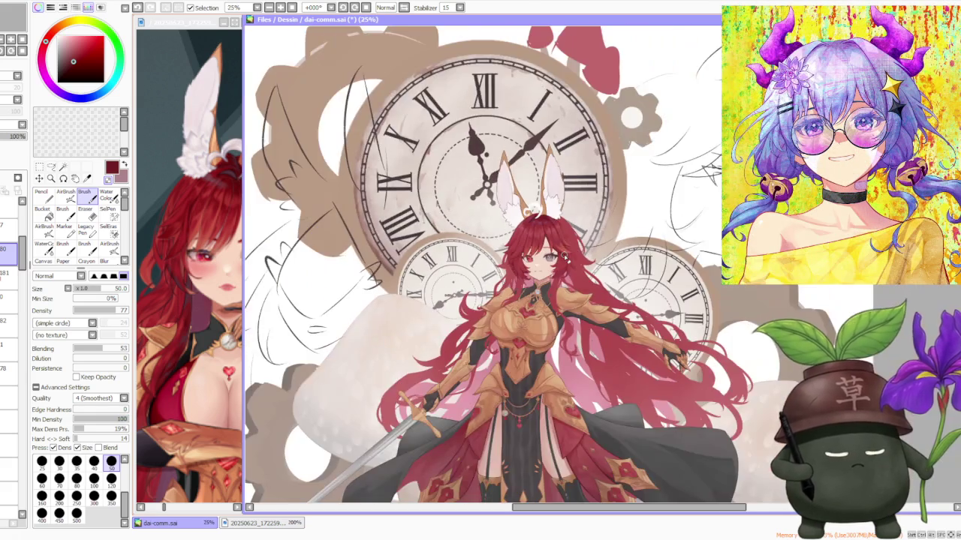
scroll(564, 257, down, 1)
scroll(567, 258, up, 1)
scroll(569, 262, up, 2)
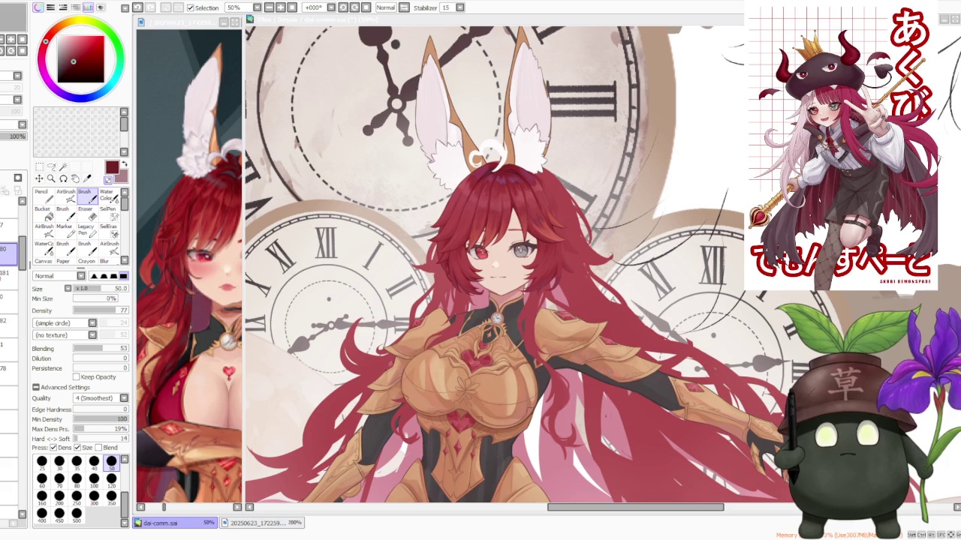
scroll(479, 212, down, 1)
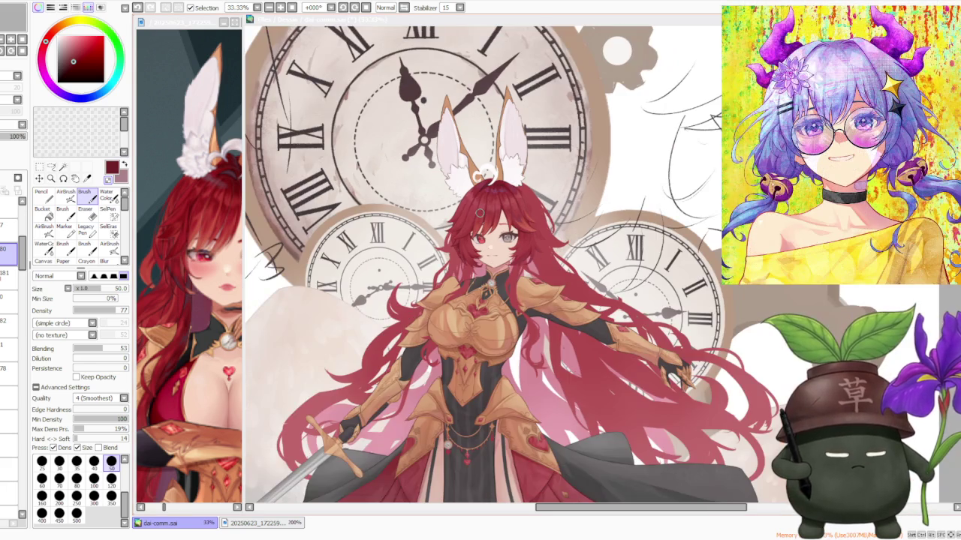
scroll(487, 225, up, 1)
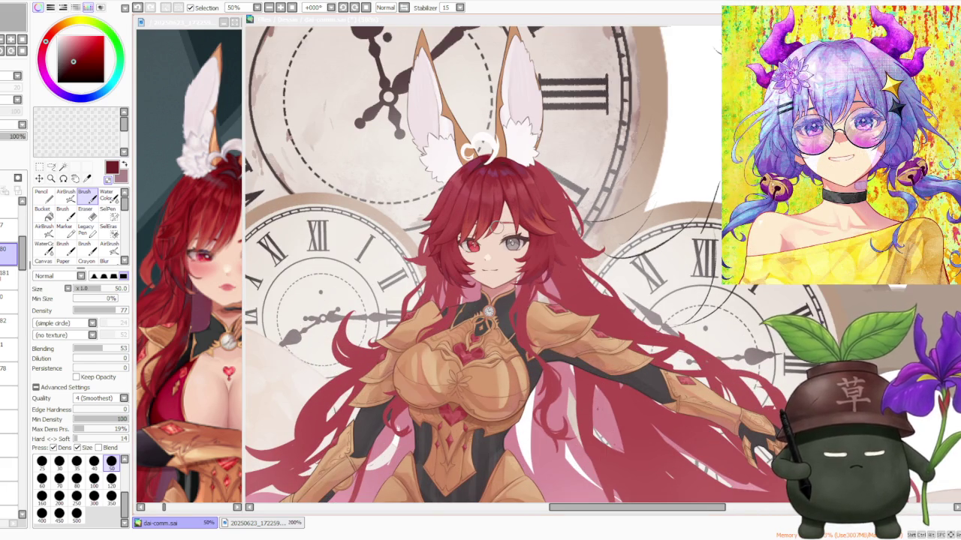
scroll(499, 227, down, 2)
scroll(498, 228, down, 2)
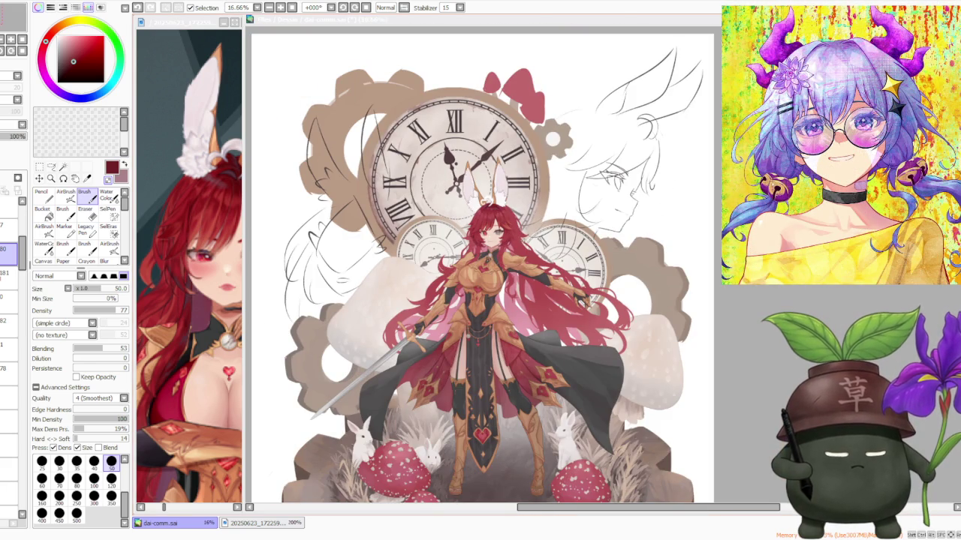
scroll(488, 225, up, 5)
scroll(488, 225, down, 1)
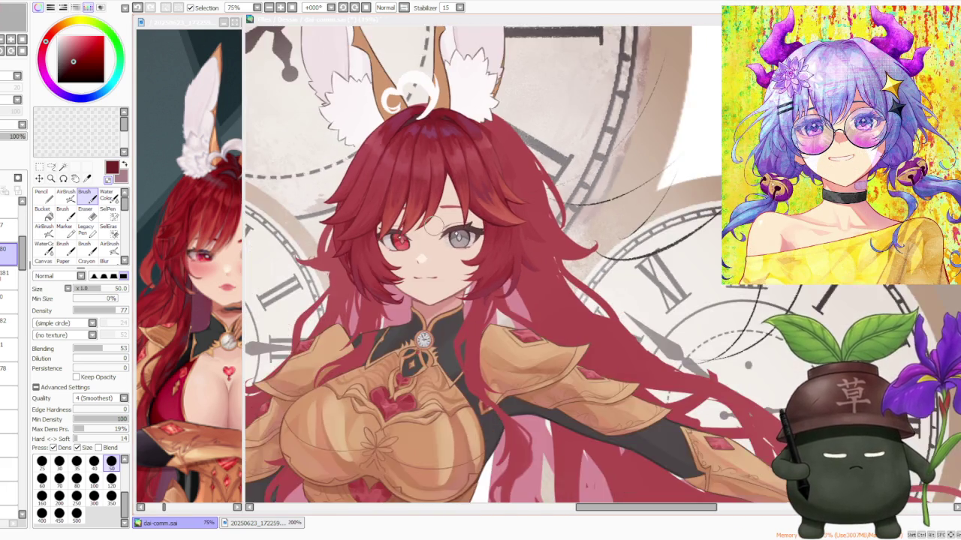
scroll(488, 225, down, 3)
scroll(442, 211, up, 1)
scroll(442, 211, up, 1)
scroll(442, 211, down, 2)
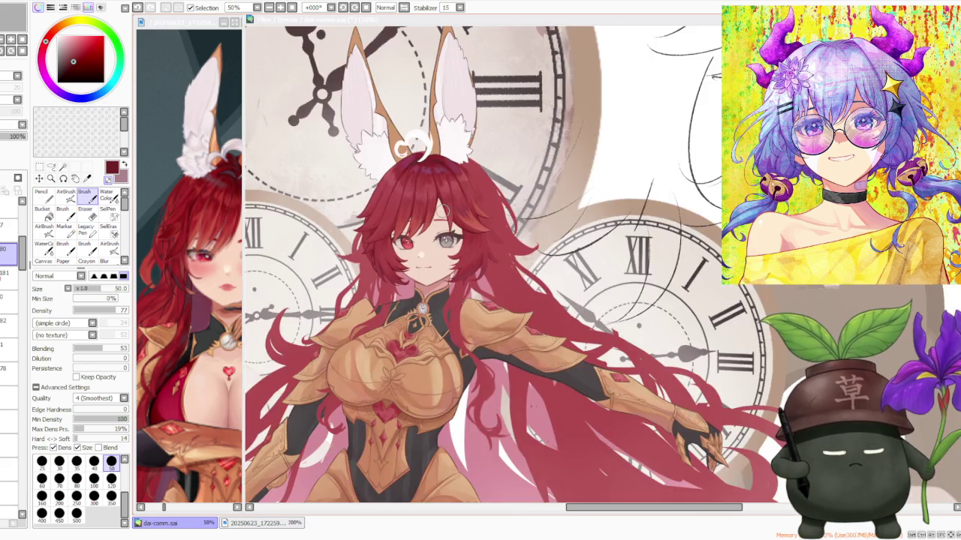
scroll(442, 211, down, 1)
scroll(451, 262, down, 1)
scroll(450, 263, up, 3)
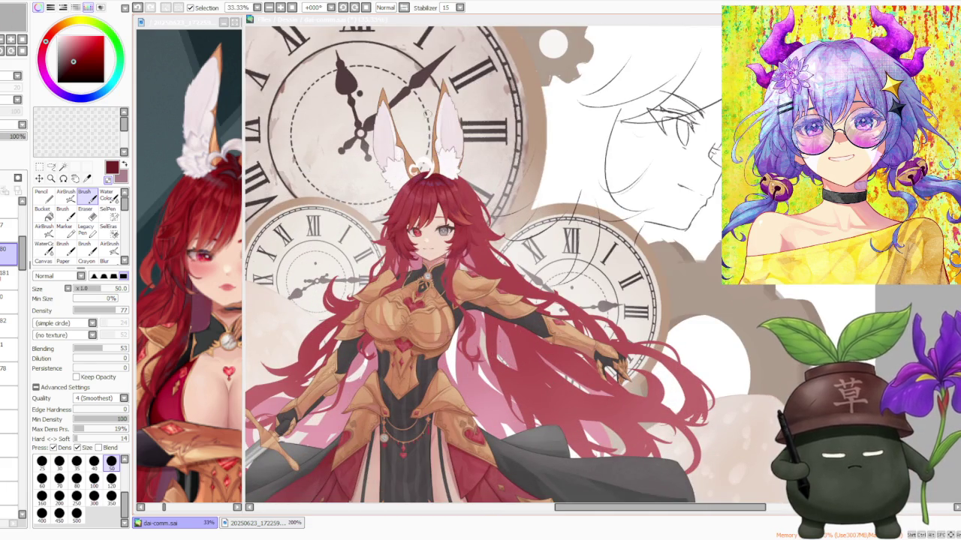
click(394, 18)
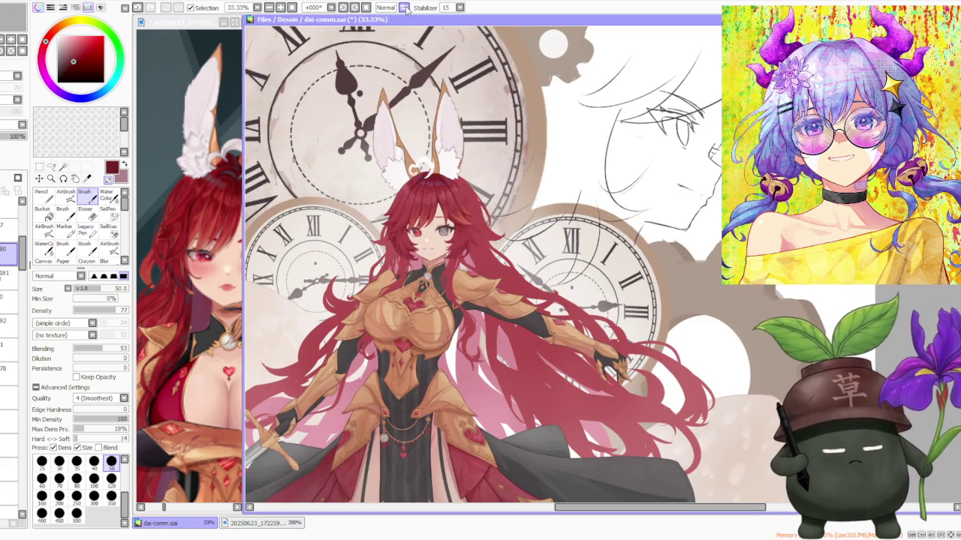
scroll(432, 248, up, 1)
scroll(431, 248, down, 1)
scroll(436, 244, down, 2)
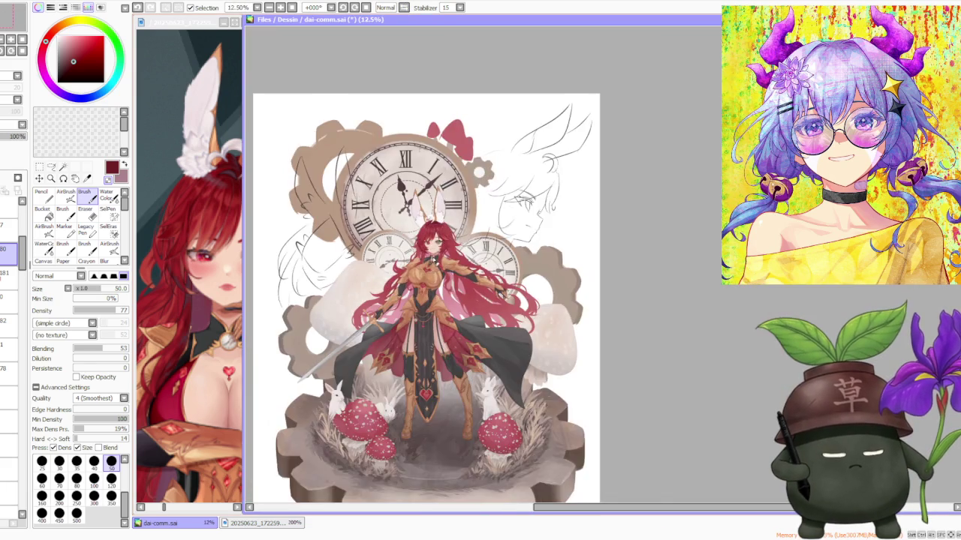
scroll(441, 241, up, 1)
scroll(406, 310, down, 1)
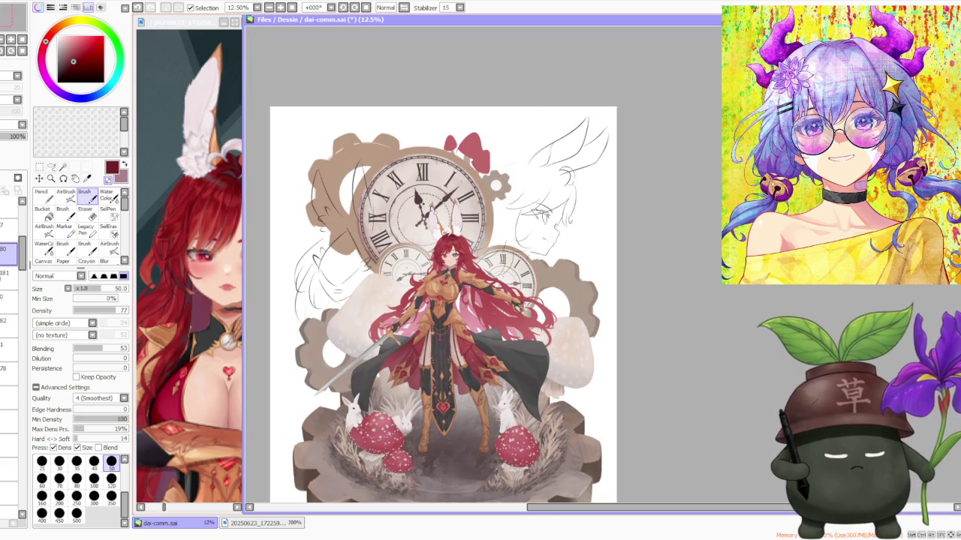
scroll(432, 214, up, 1)
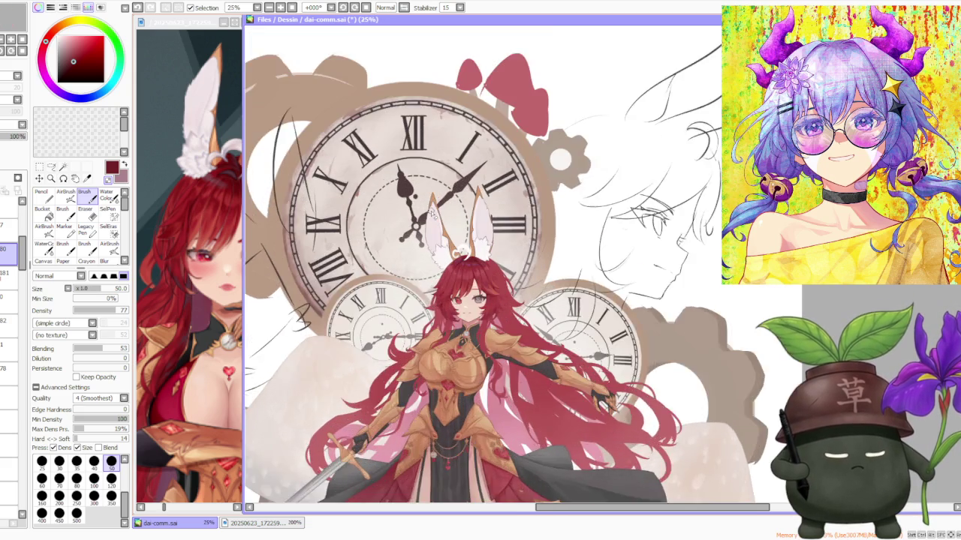
scroll(432, 214, up, 1)
scroll(518, 345, up, 3)
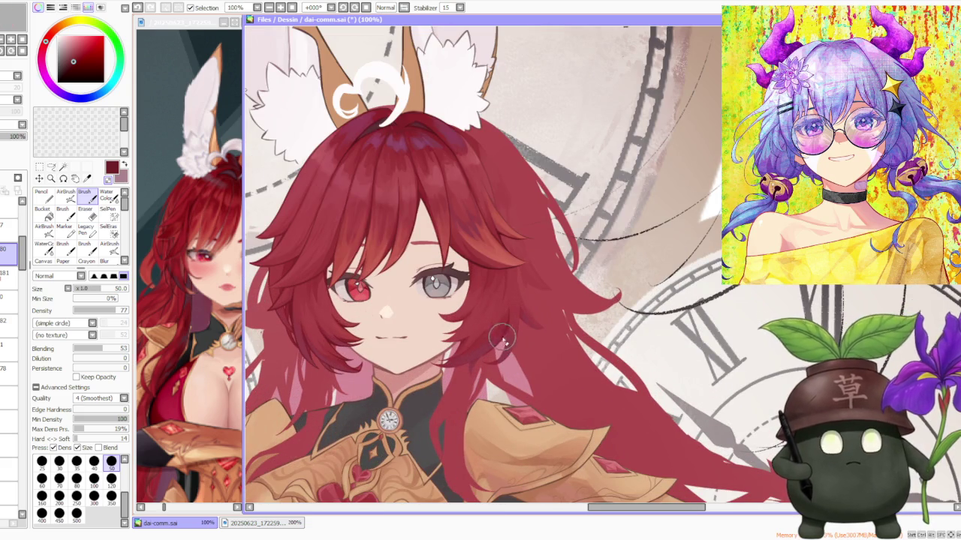
- Select the layer two below the current one and set the brush size to 40
scroll(409, 267, down, 1)
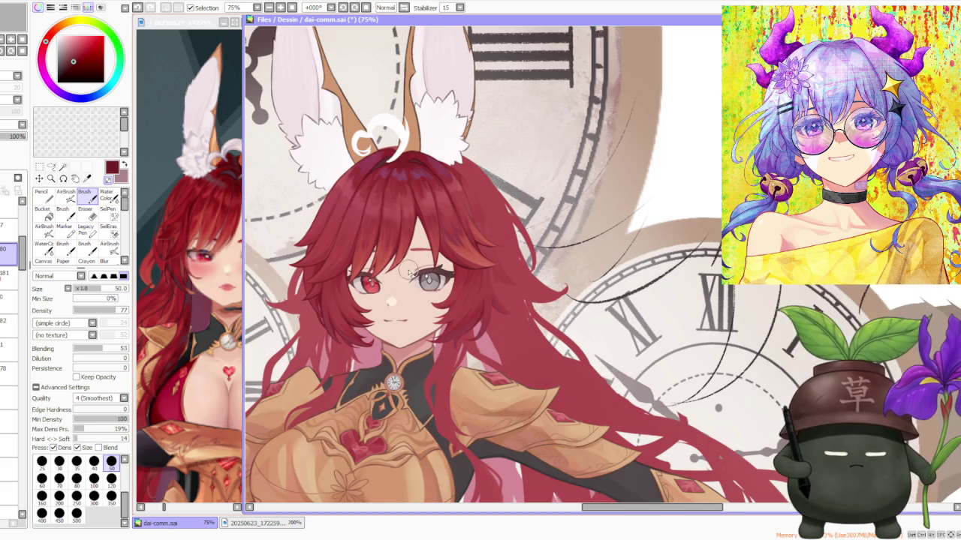
scroll(379, 255, up, 1)
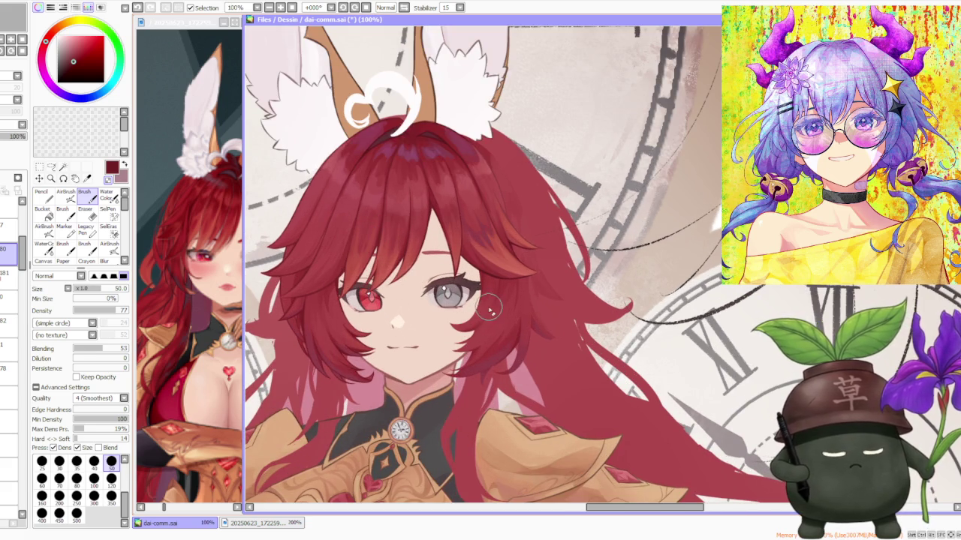
scroll(391, 315, up, 1)
scroll(393, 339, up, 1)
scroll(393, 339, down, 1)
scroll(335, 348, up, 1)
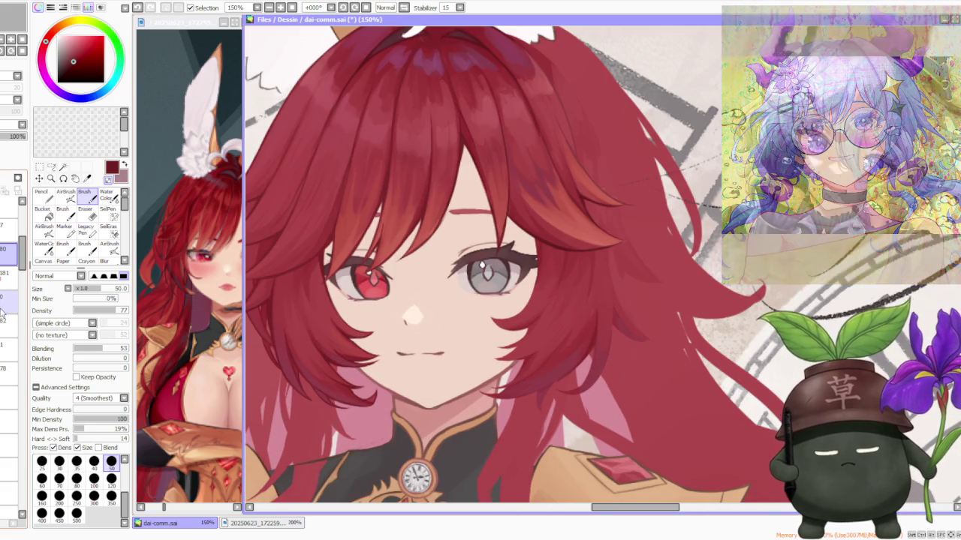
scroll(356, 391, up, 1)
scroll(356, 394, up, 2)
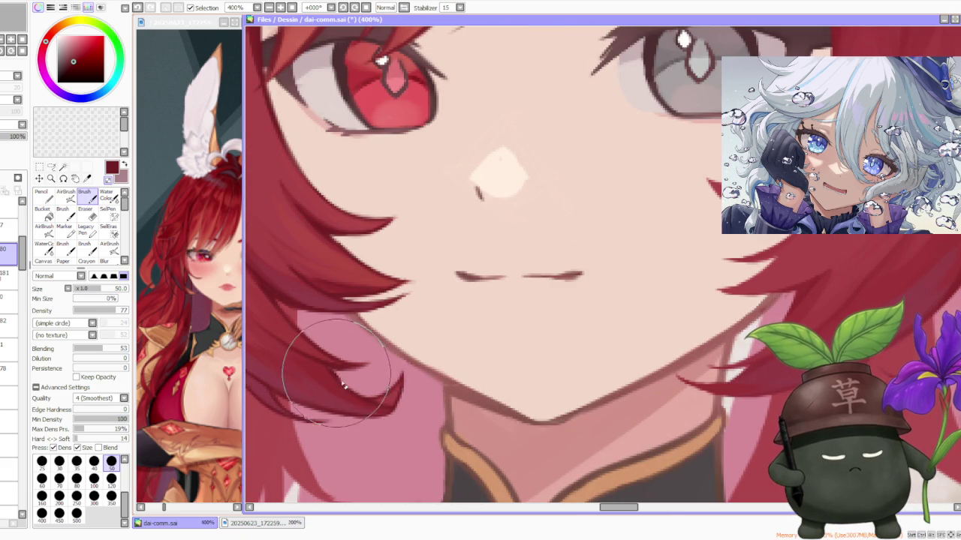
scroll(318, 375, down, 1)
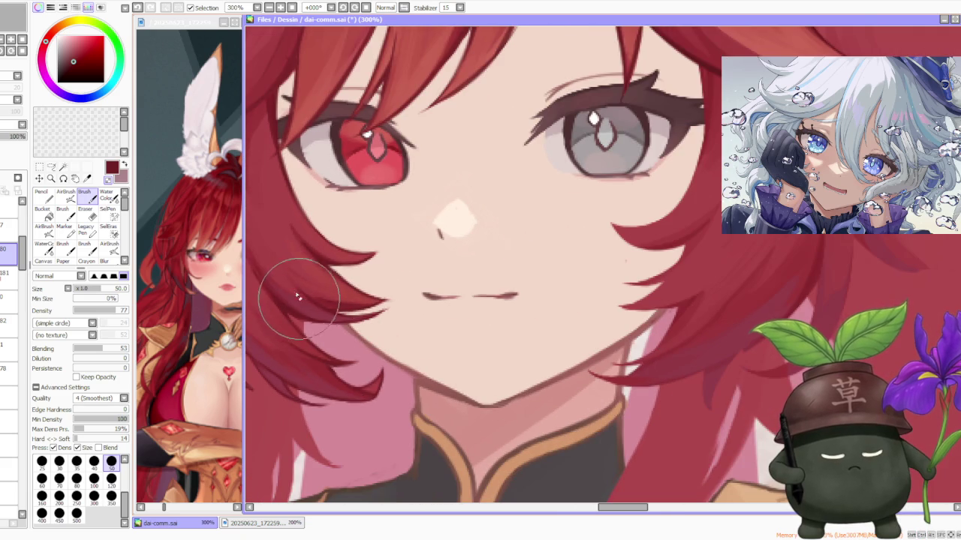
click(9, 321)
click(9, 347)
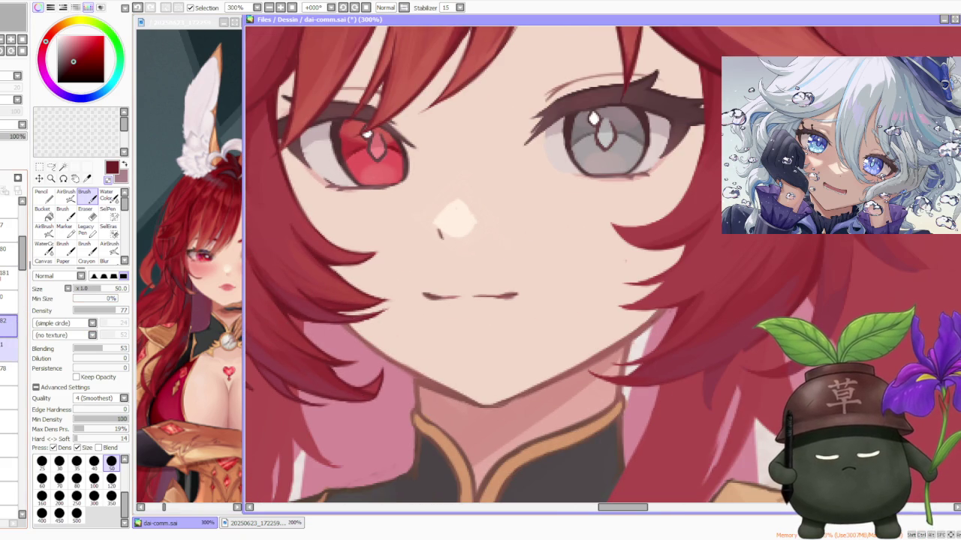
click(94, 464)
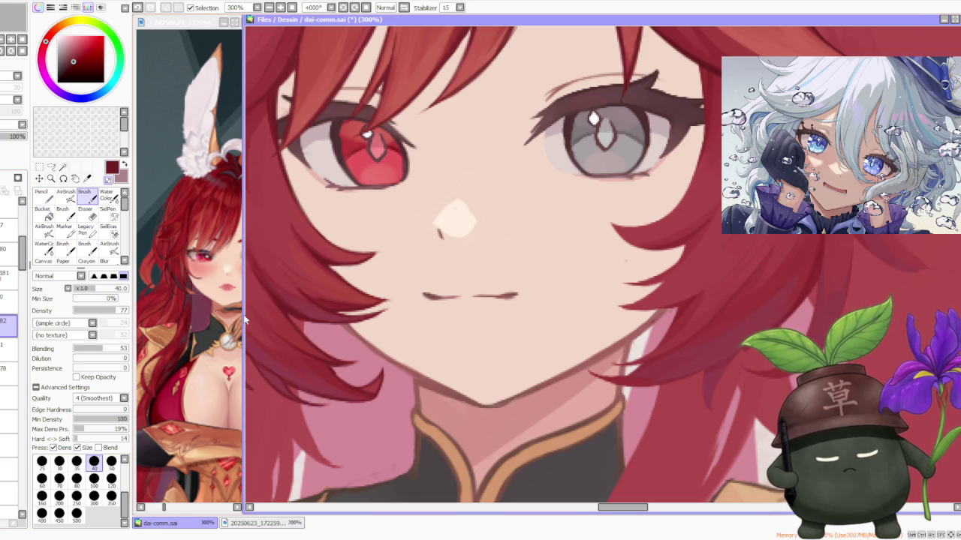
- Zoom in and out to review the hair before the touch-ups
scroll(332, 364, up, 1)
scroll(347, 384, down, 2)
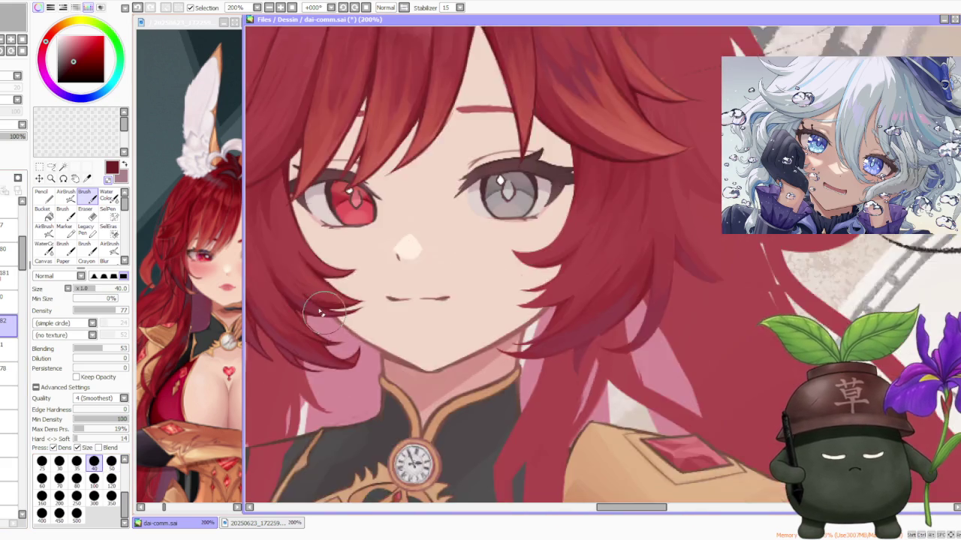
scroll(315, 345, down, 1)
scroll(278, 301, up, 2)
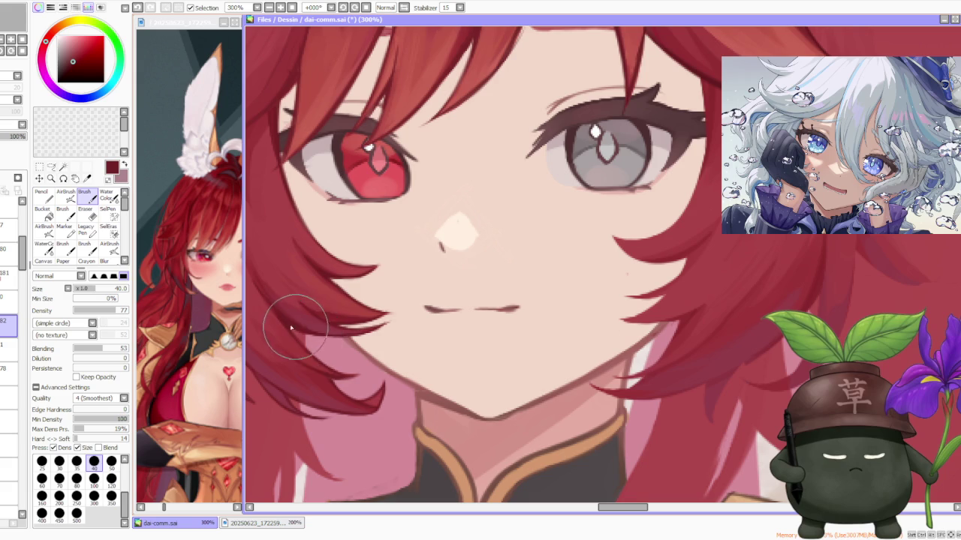
scroll(333, 264, down, 4)
scroll(398, 225, down, 1)
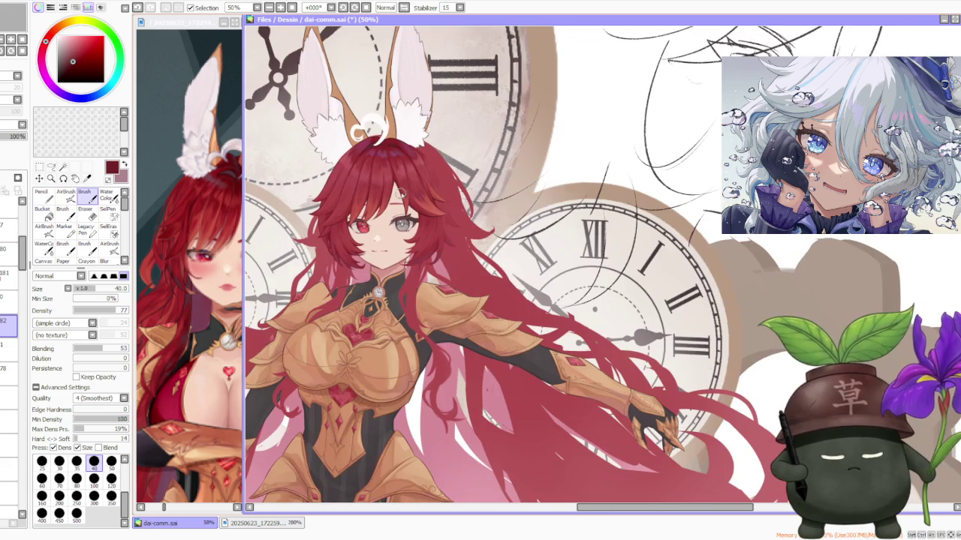
scroll(409, 162, up, 2)
scroll(330, 262, up, 2)
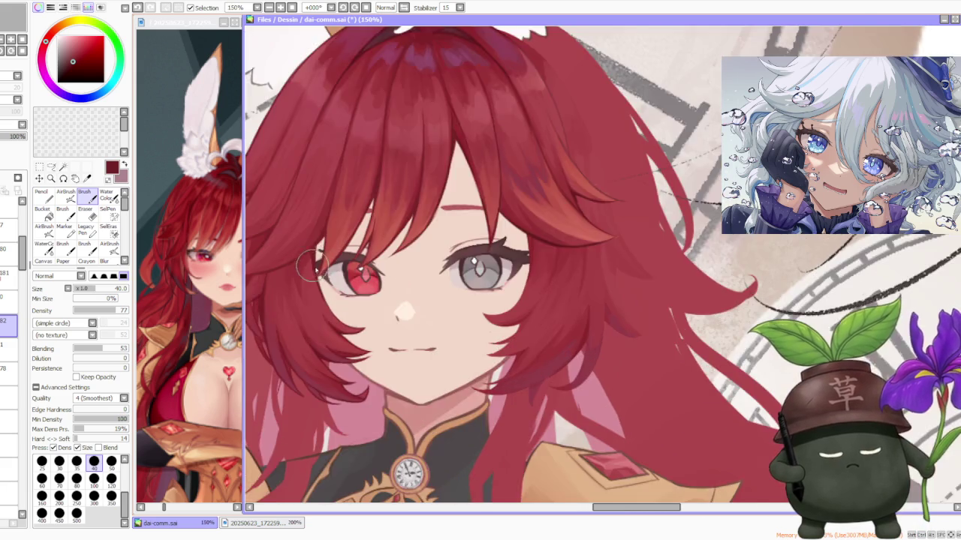
scroll(300, 253, up, 2)
scroll(309, 247, down, 1)
scroll(311, 248, down, 2)
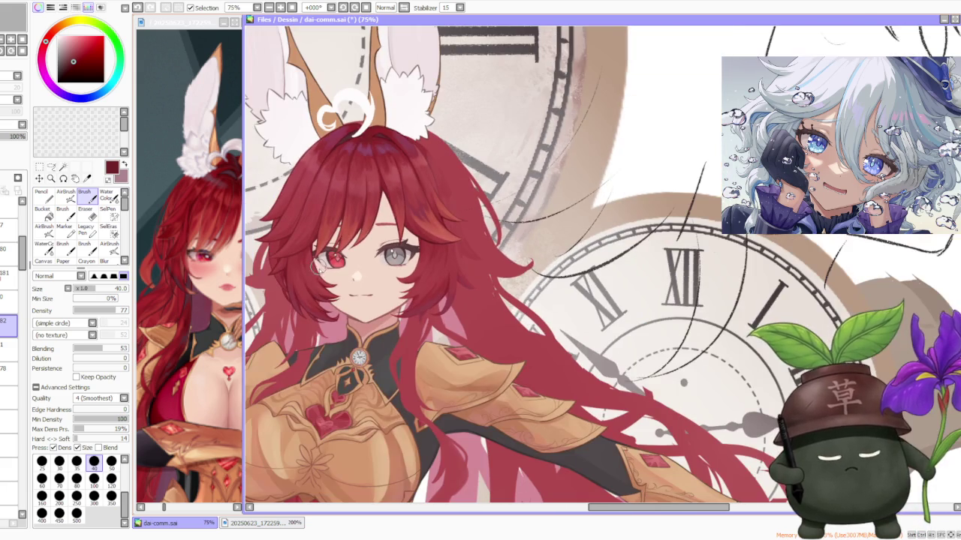
- Mirror the canvas horizontally to check the drawing
click(397, 7)
scroll(415, 92, down, 1)
scroll(630, 220, up, 2)
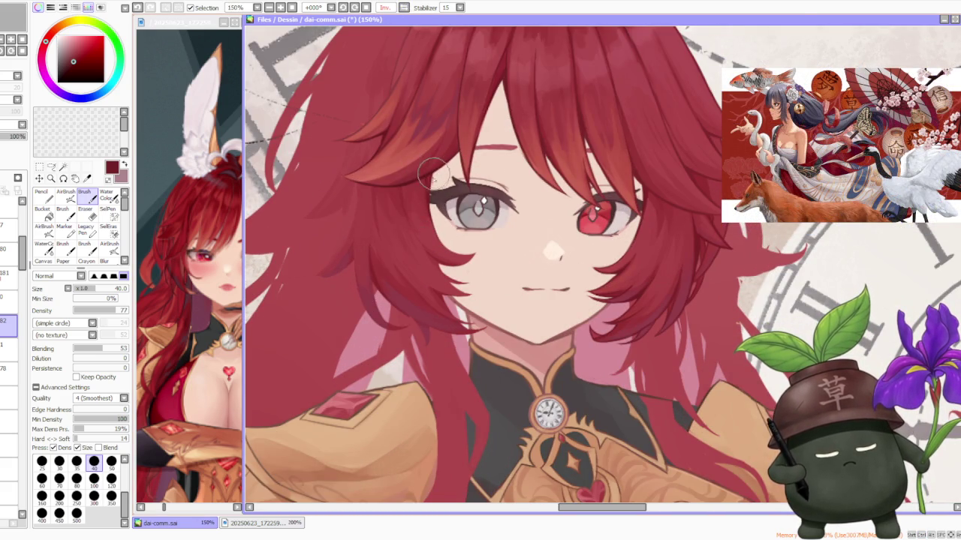
scroll(435, 225, up, 2)
- Try short hair strokes beside the grey eye, undoing each attempt
key(ctrl+z)
click(472, 264)
key(ctrl+z)
key(ctrl+z)
click(484, 265)
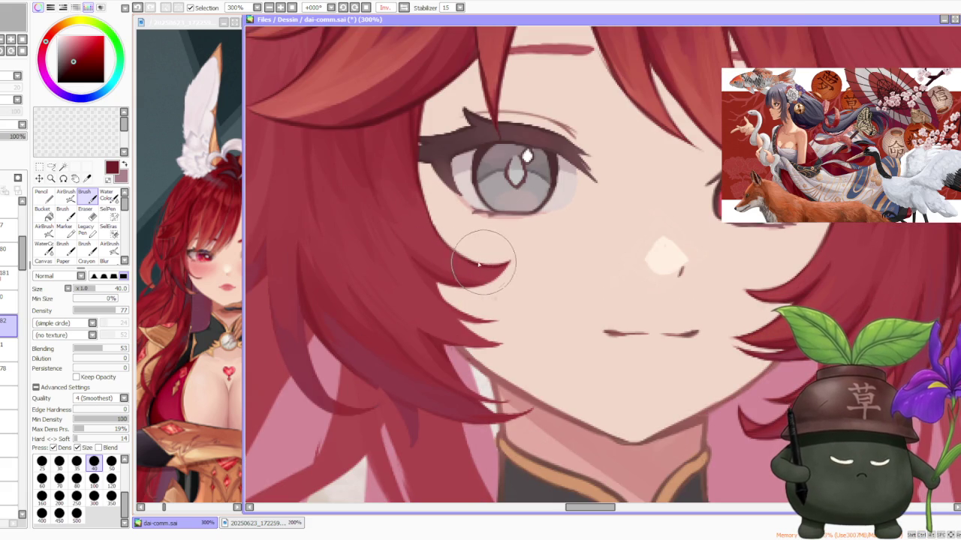
scroll(403, 253, down, 2)
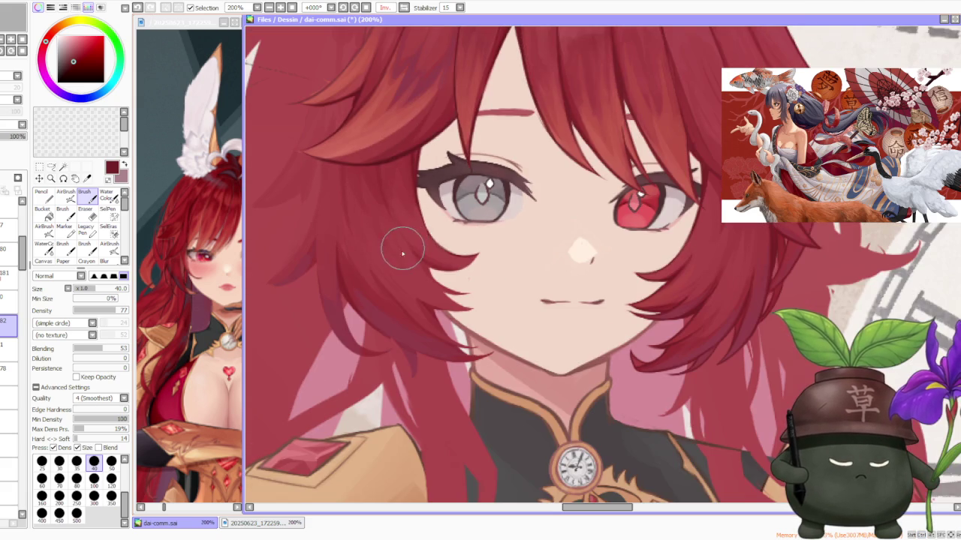
key(ctrl+z)
click(420, 261)
key(ctrl+z)
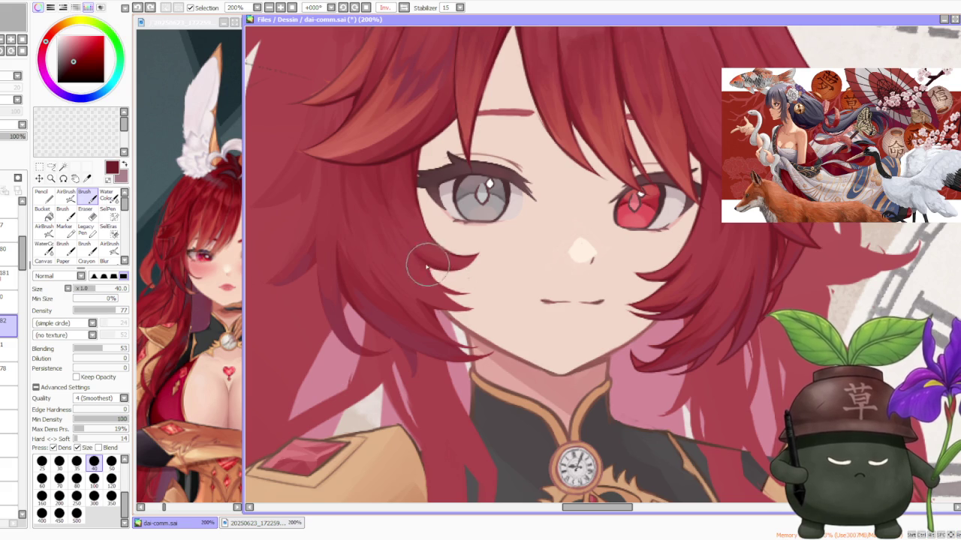
click(474, 261)
key(ctrl+z)
click(420, 262)
- Keep redrawing the strand by the eye, then undo the final attempt
key(ctrl+z)
click(470, 251)
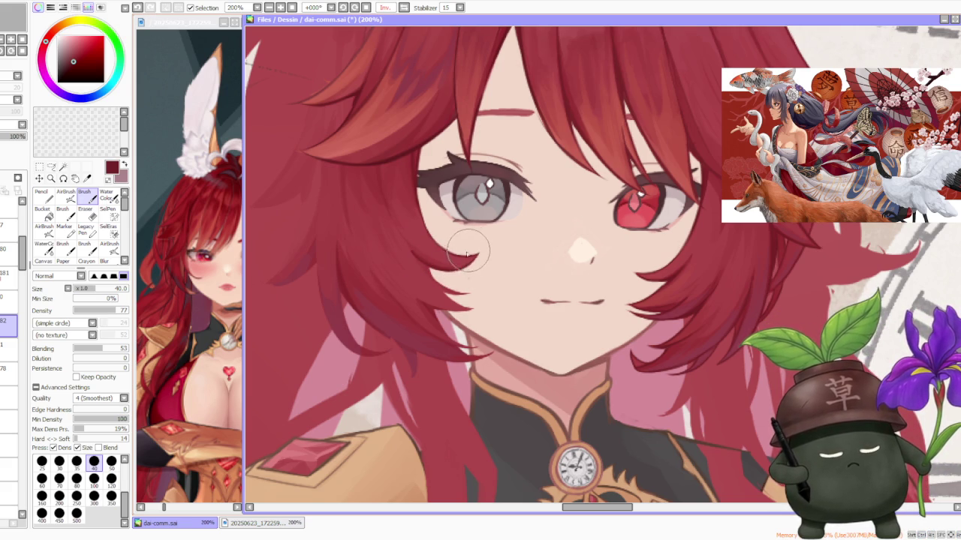
key(ctrl+z)
click(473, 252)
key(ctrl+z)
key(ctrl+z)
click(478, 252)
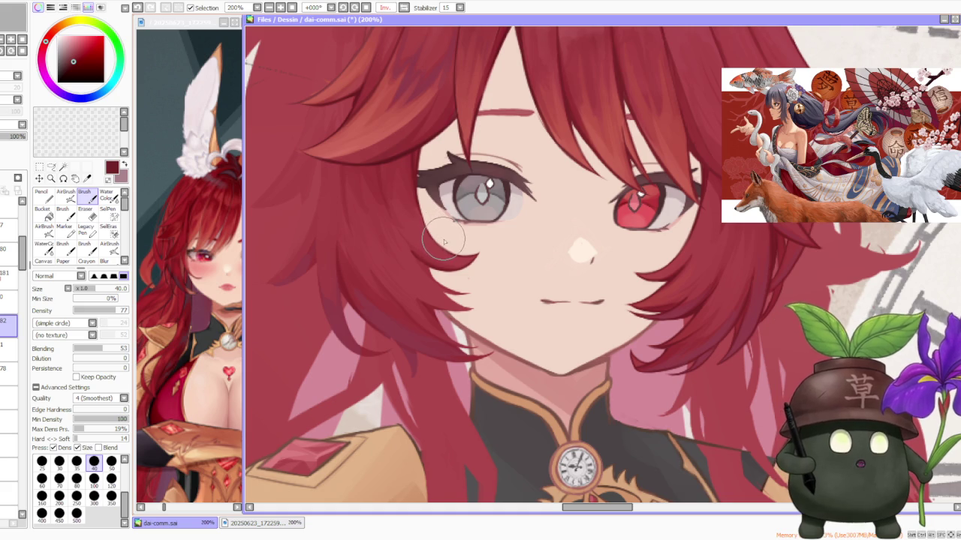
scroll(443, 242, down, 1)
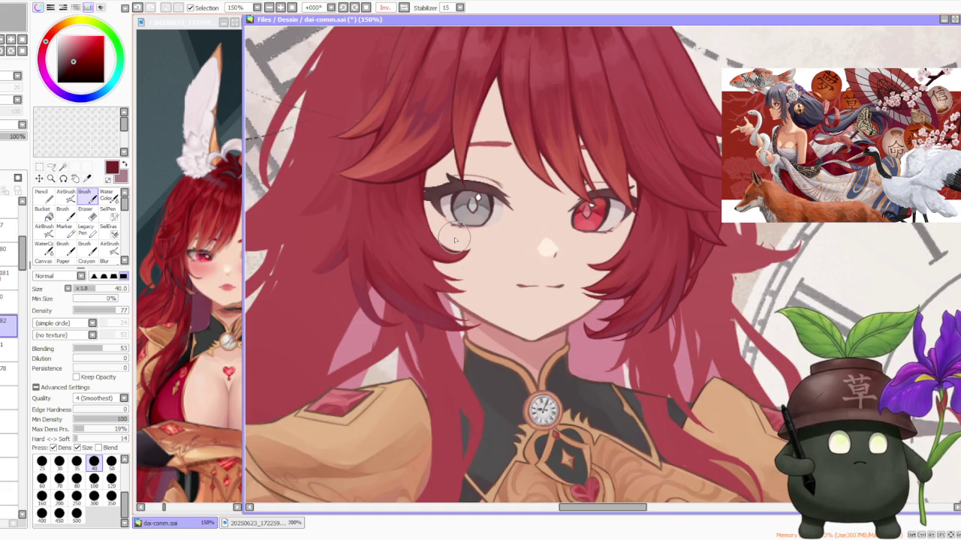
scroll(421, 247, up, 2)
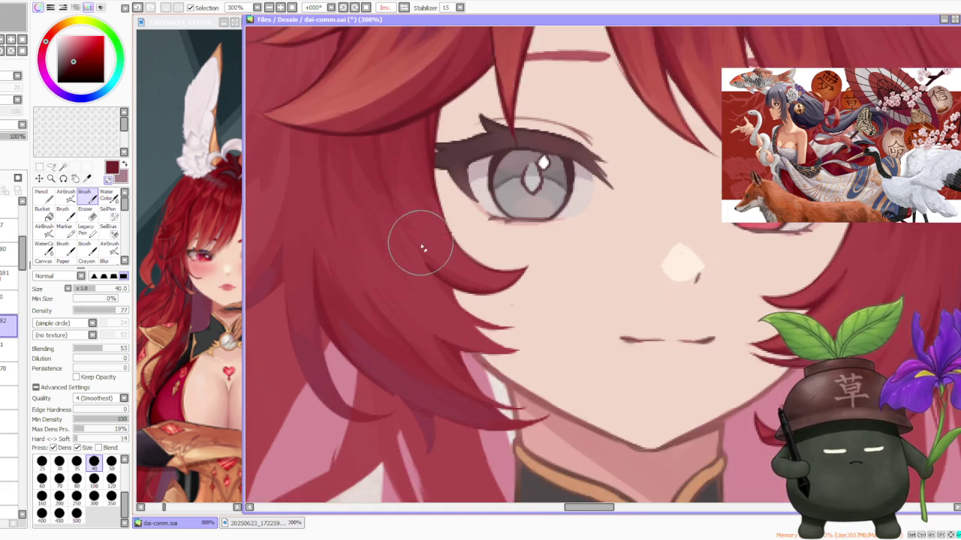
scroll(422, 247, up, 1)
scroll(412, 249, down, 1)
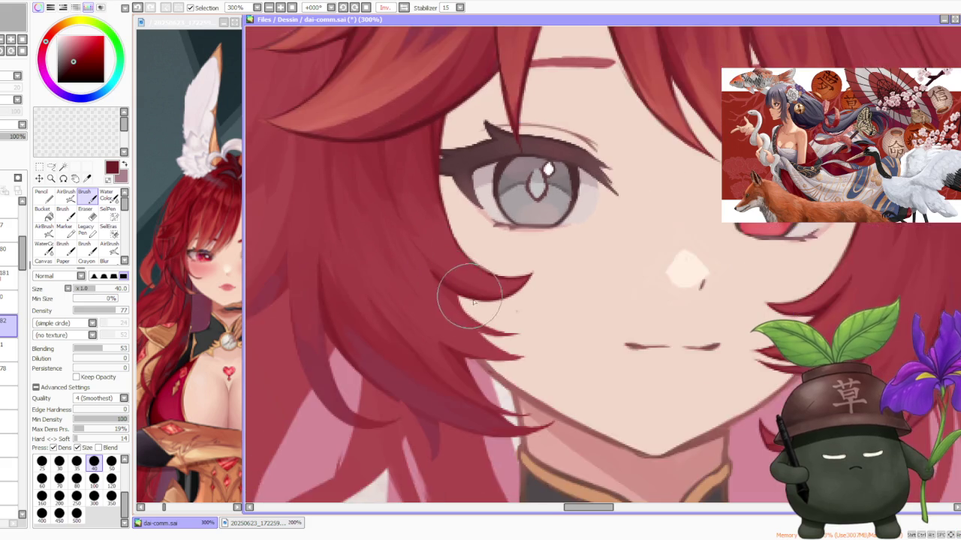
scroll(473, 300, up, 1)
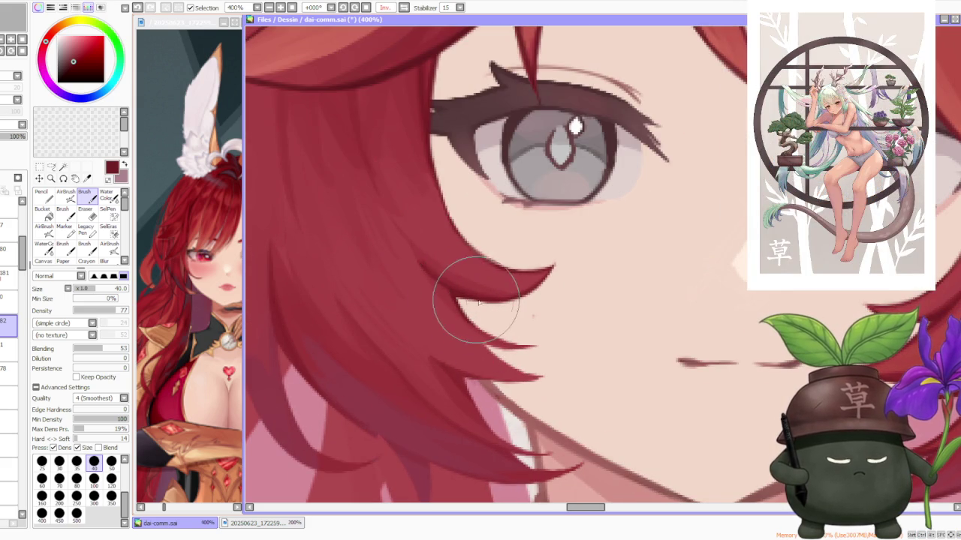
key(ctrl+z)
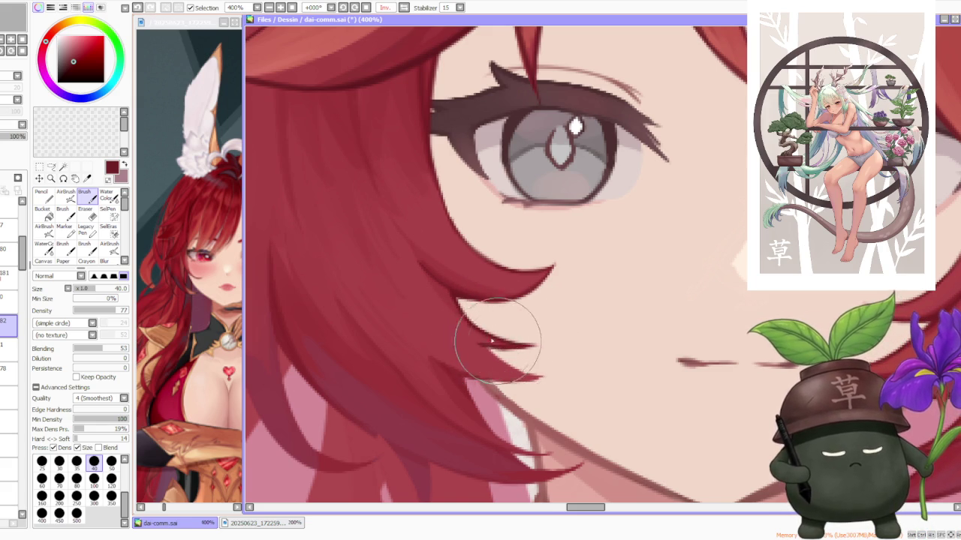
- With brush size 35, redraw the hair strands down toward the jaw
scroll(452, 270, down, 4)
click(74, 465)
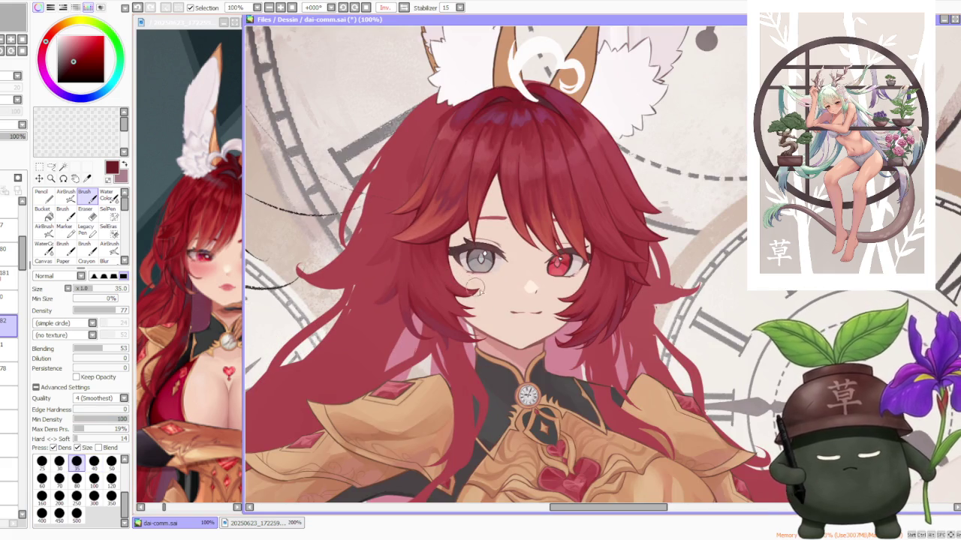
scroll(466, 284, up, 2)
scroll(492, 347, up, 2)
drag(479, 345, 492, 349)
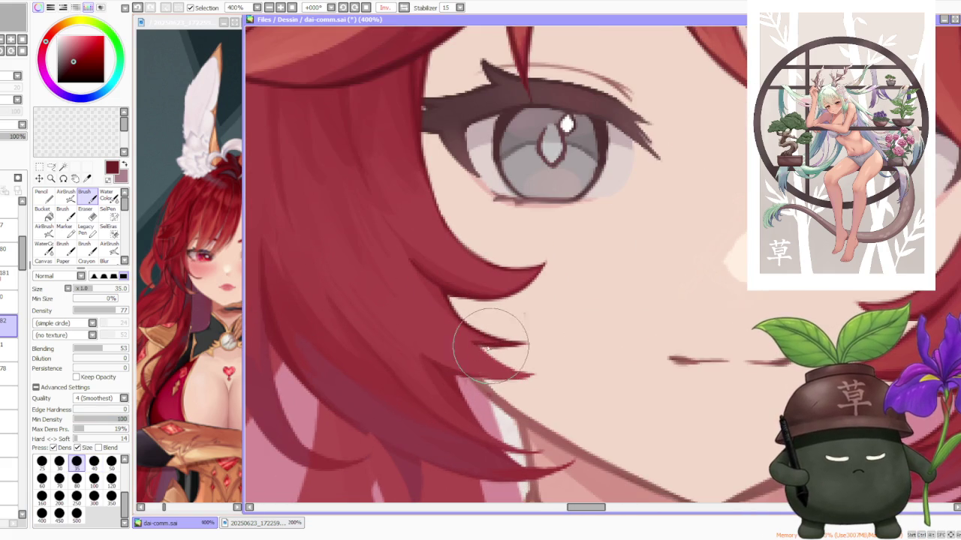
scroll(488, 345, down, 1)
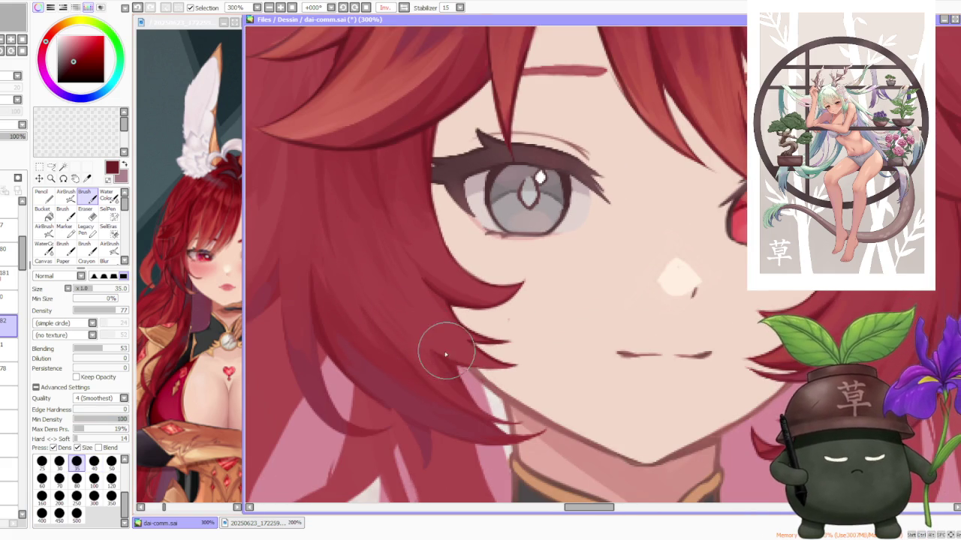
key(ctrl+z)
drag(450, 353, 495, 390)
key(ctrl+z)
drag(465, 353, 505, 375)
key(ctrl+z)
drag(466, 349, 511, 390)
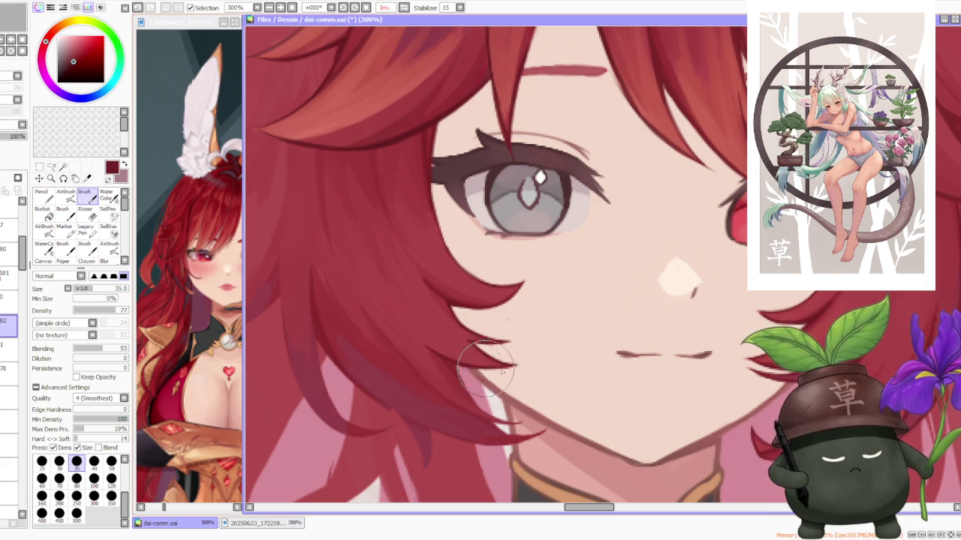
scroll(497, 367, down, 2)
scroll(481, 300, down, 2)
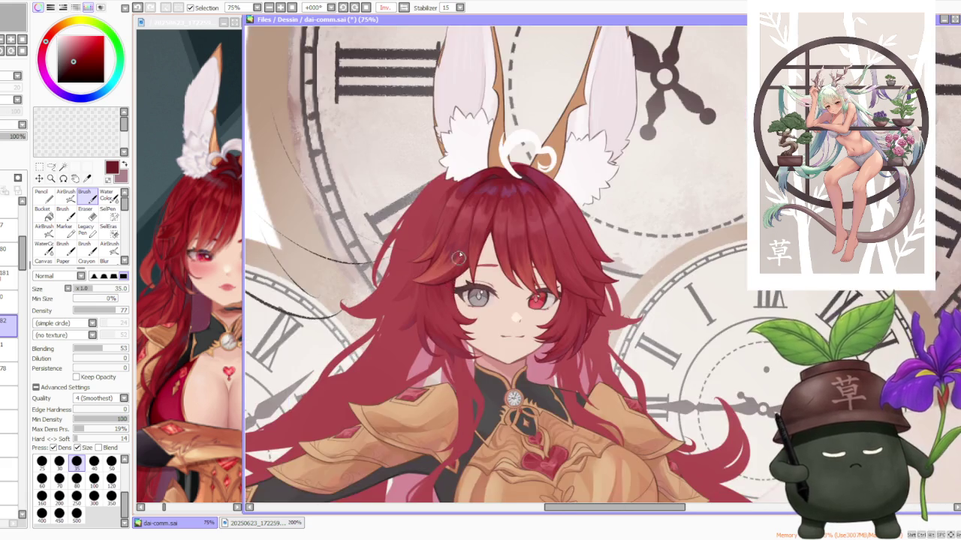
- Paint short dark-red strokes on the jaw-side hair tip, redoing one bad stroke
scroll(464, 239, down, 1)
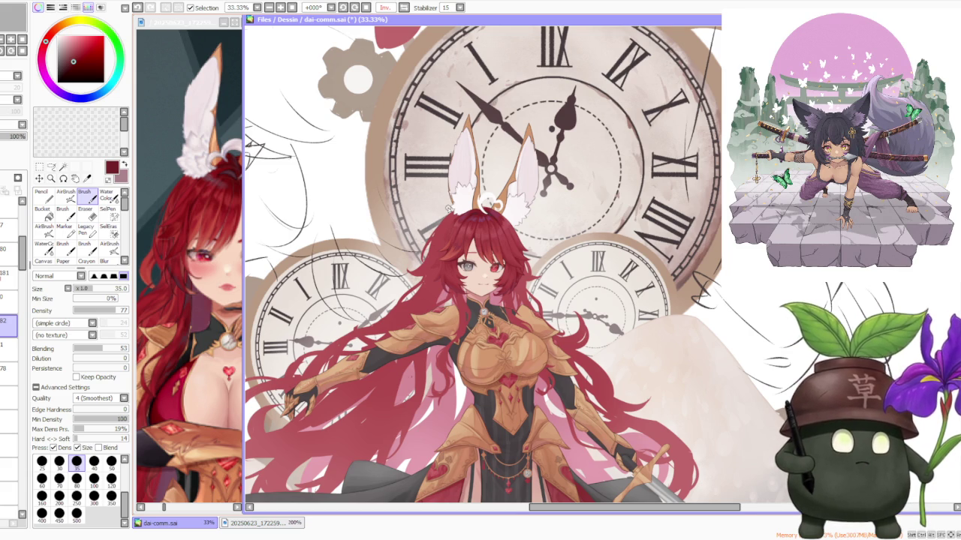
scroll(448, 210, up, 1)
scroll(461, 327, up, 1)
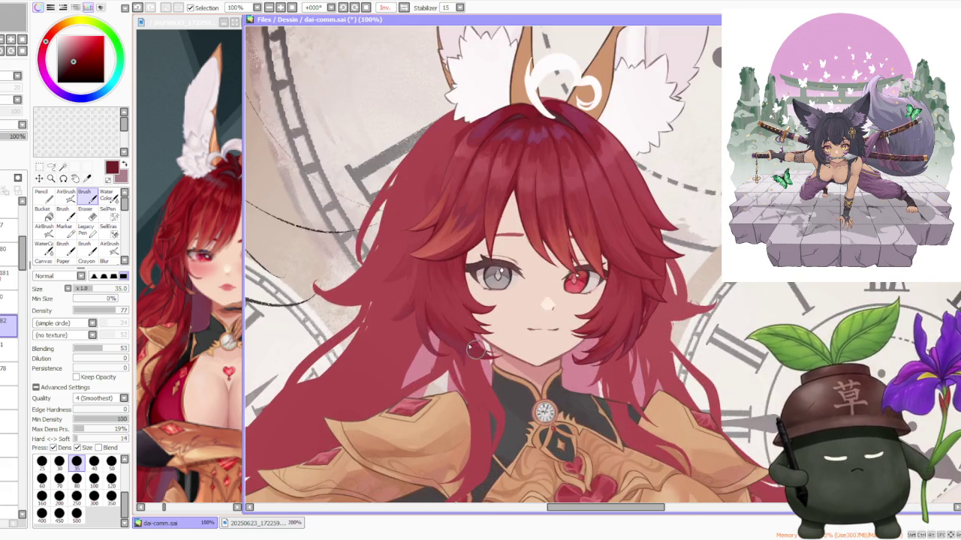
scroll(461, 327, up, 1)
scroll(461, 326, up, 1)
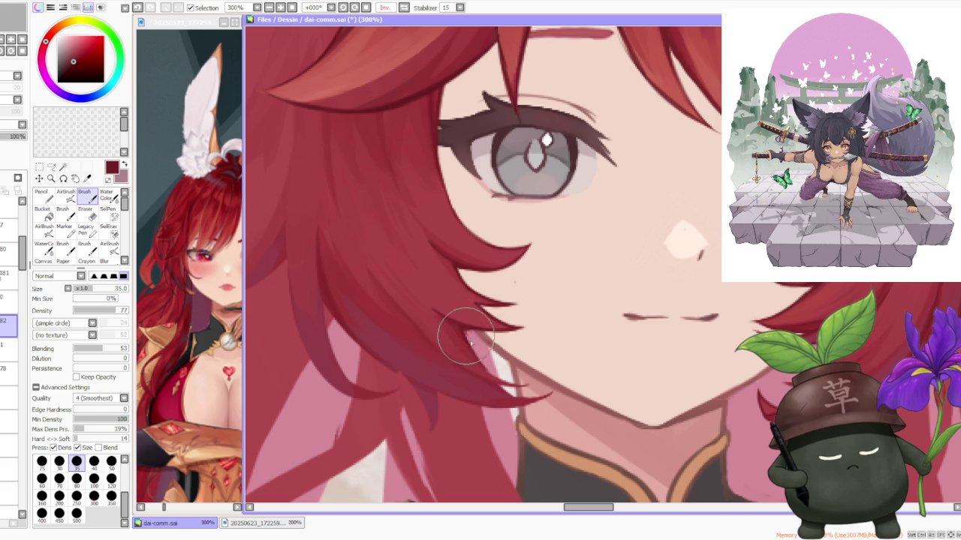
mouse_move(461, 327)
mouse_down()
mouse_move(467, 337)
mouse_move(454, 326)
mouse_up()
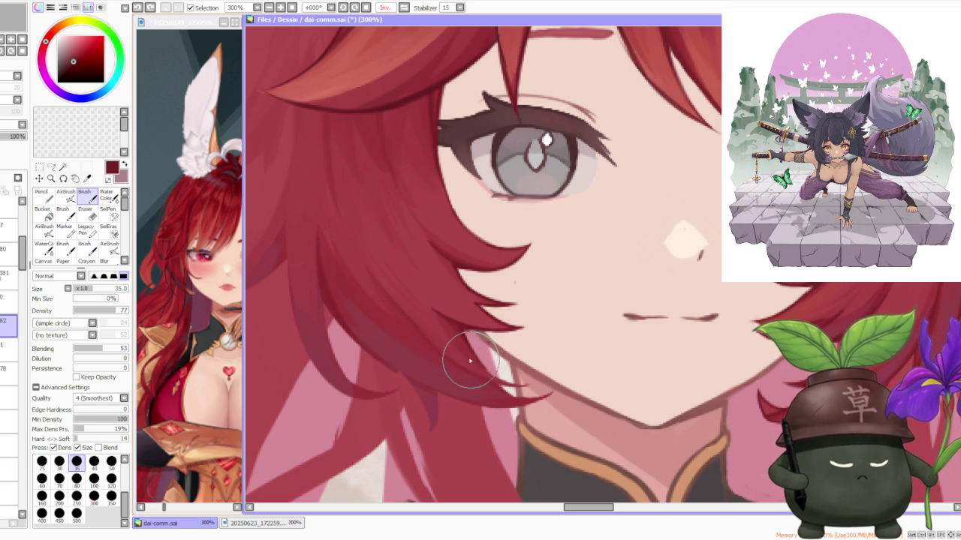
drag(477, 366, 525, 387)
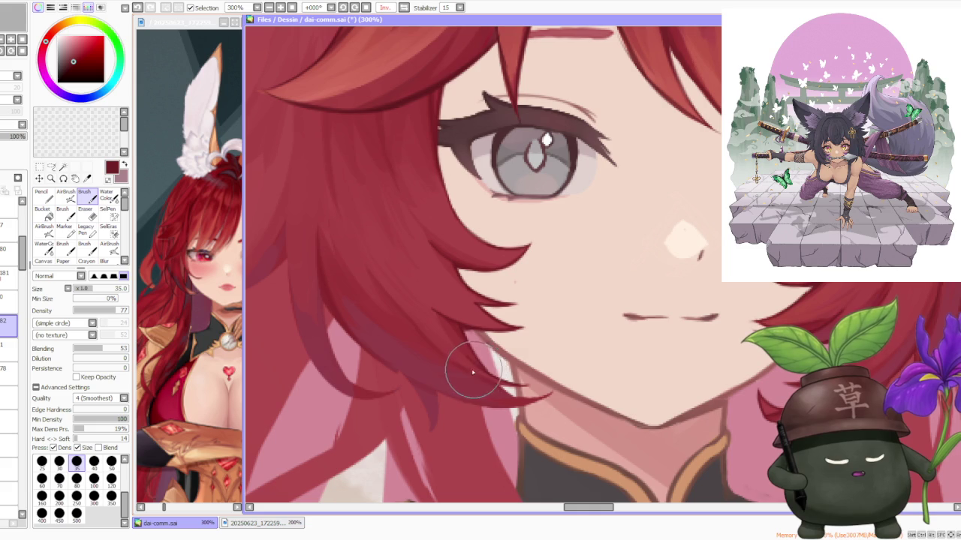
drag(476, 382, 482, 385)
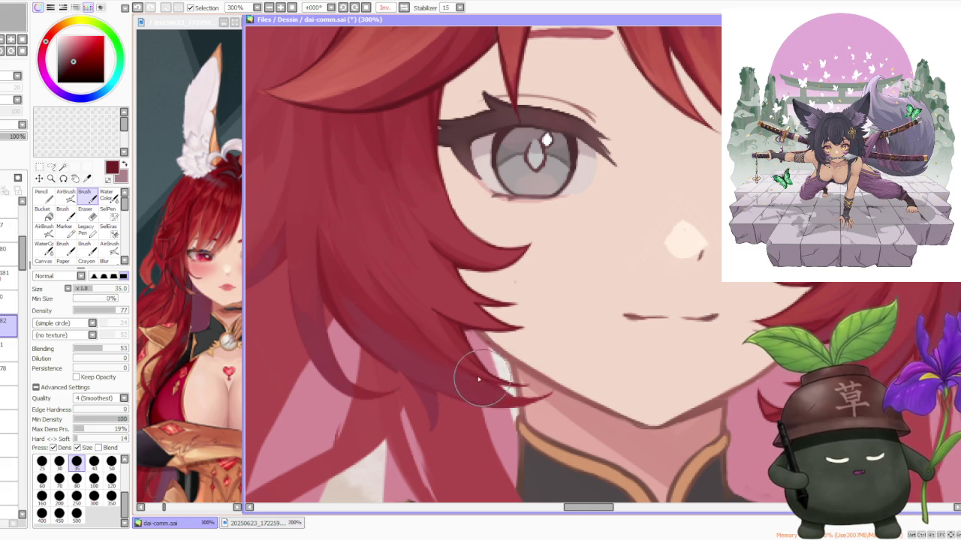
key(ctrl+z)
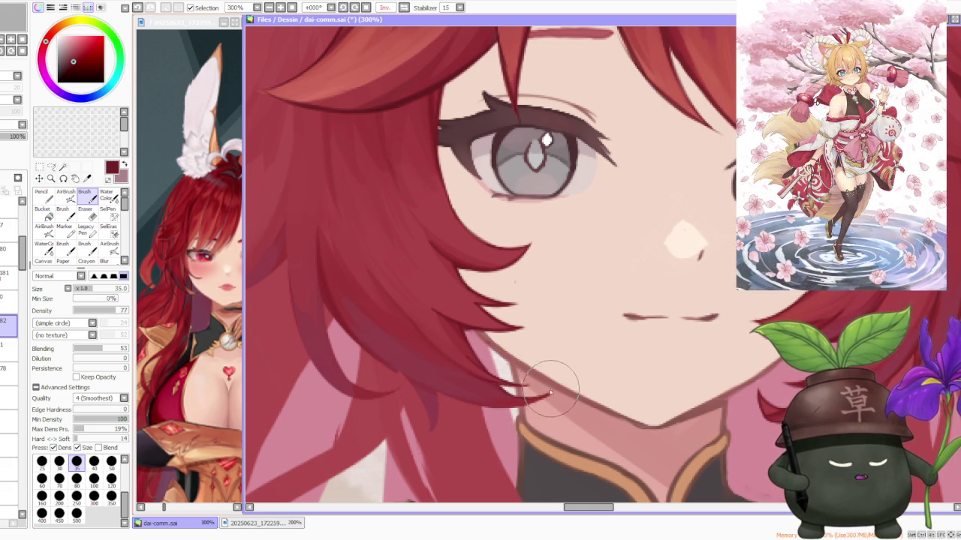
drag(552, 391, 516, 398)
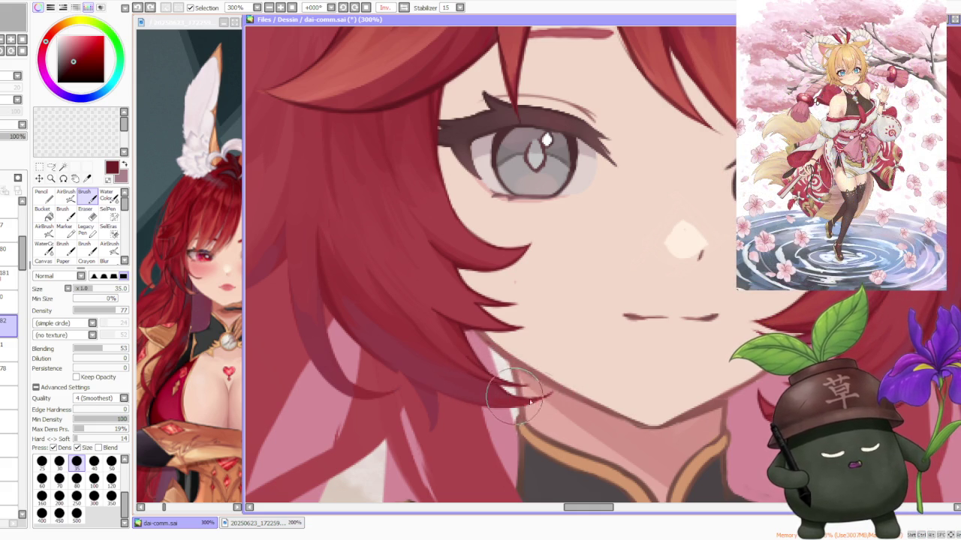
scroll(409, 432, down, 2)
scroll(413, 372, up, 2)
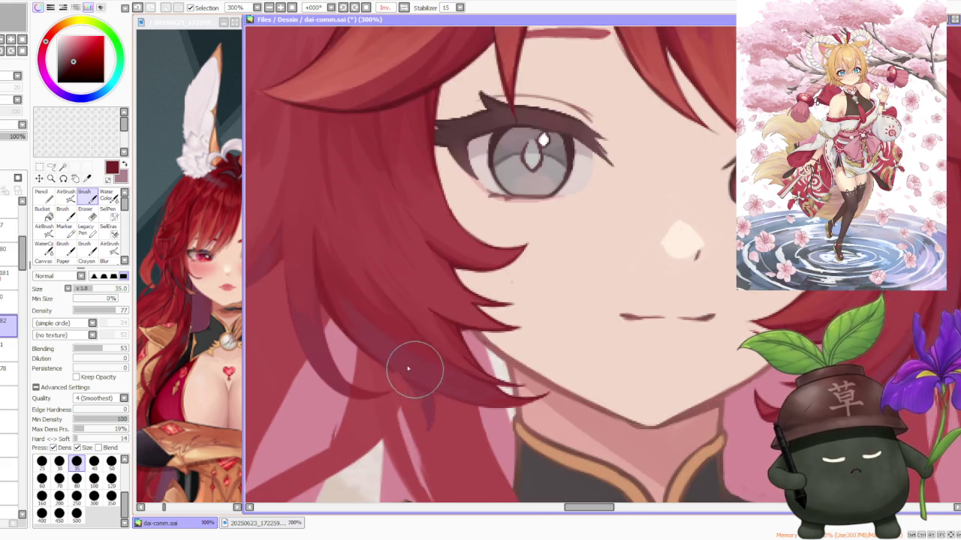
scroll(413, 372, down, 1)
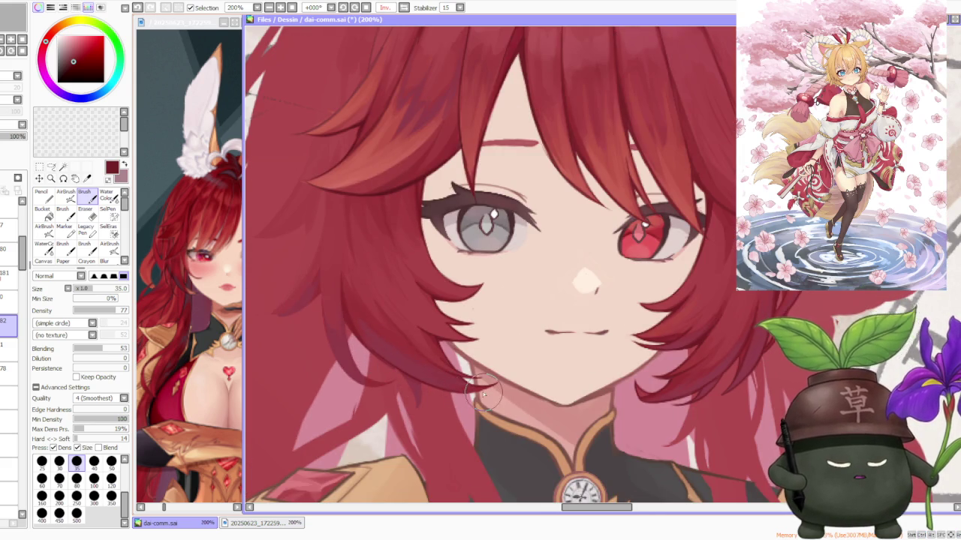
- Darken the hair tip along the chin edge, comparing with and without it via undo/redo
drag(467, 390, 497, 385)
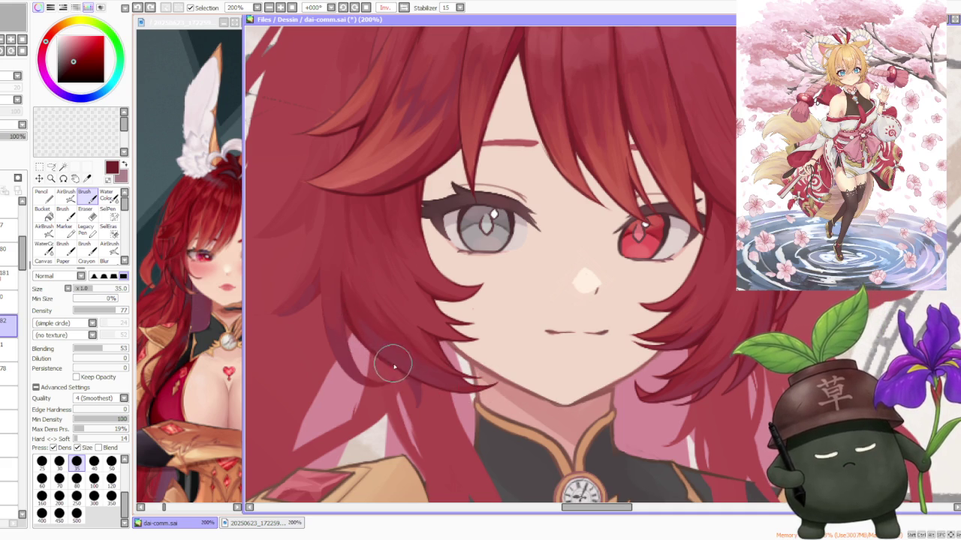
key(ctrl+z)
key(ctrl+y)
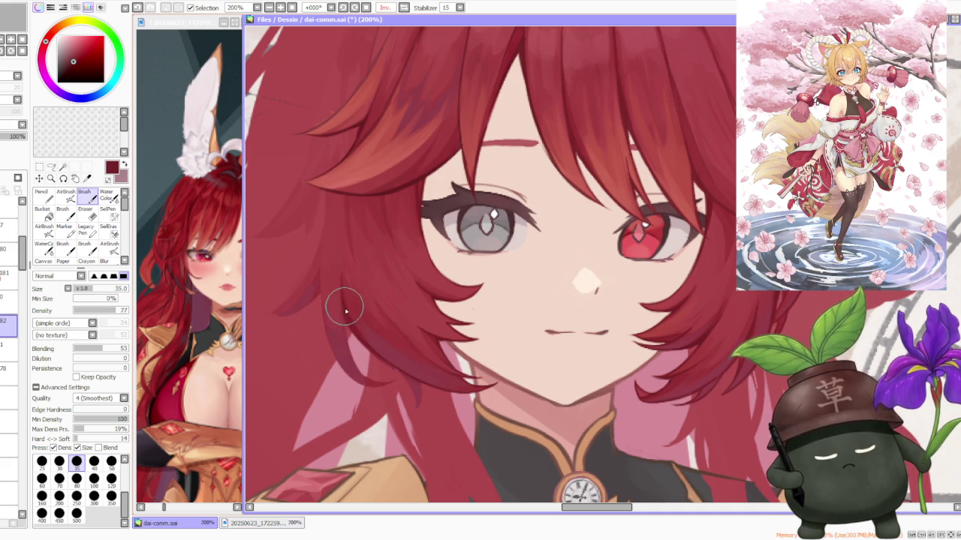
key(ctrl+z)
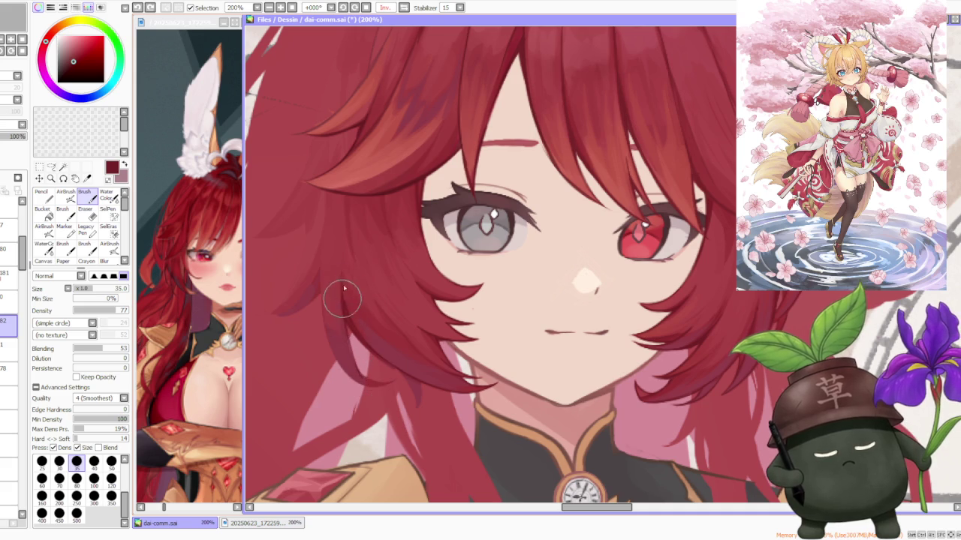
key(ctrl+y)
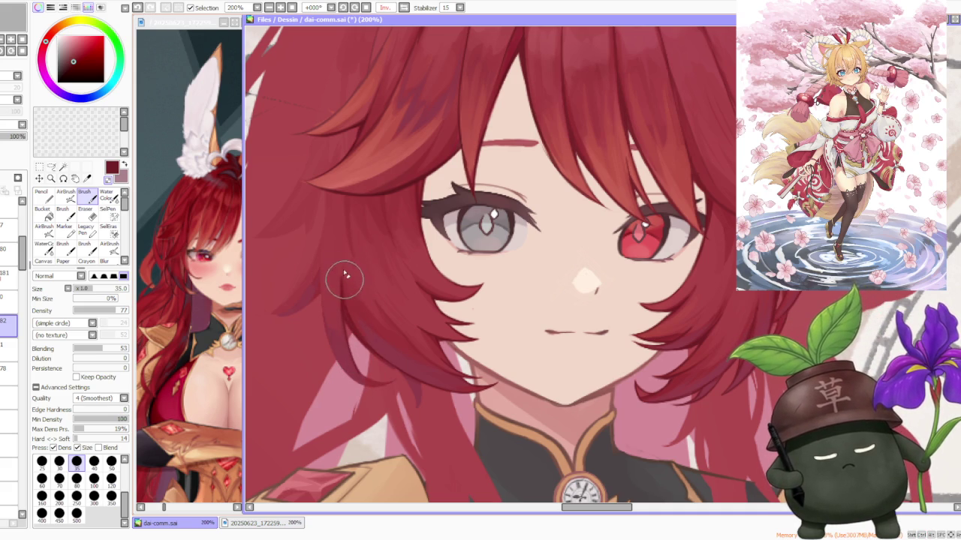
scroll(345, 308, up, 1)
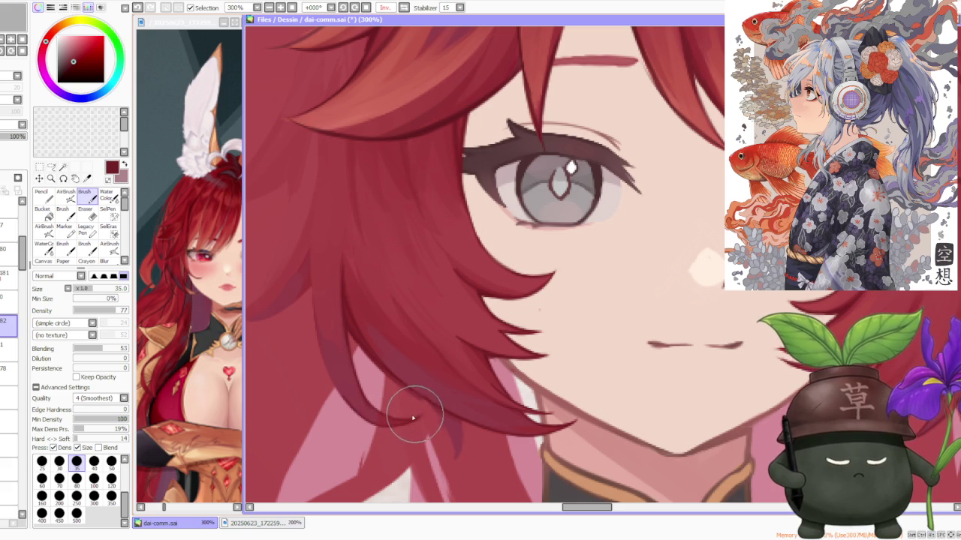
key(ctrl+z)
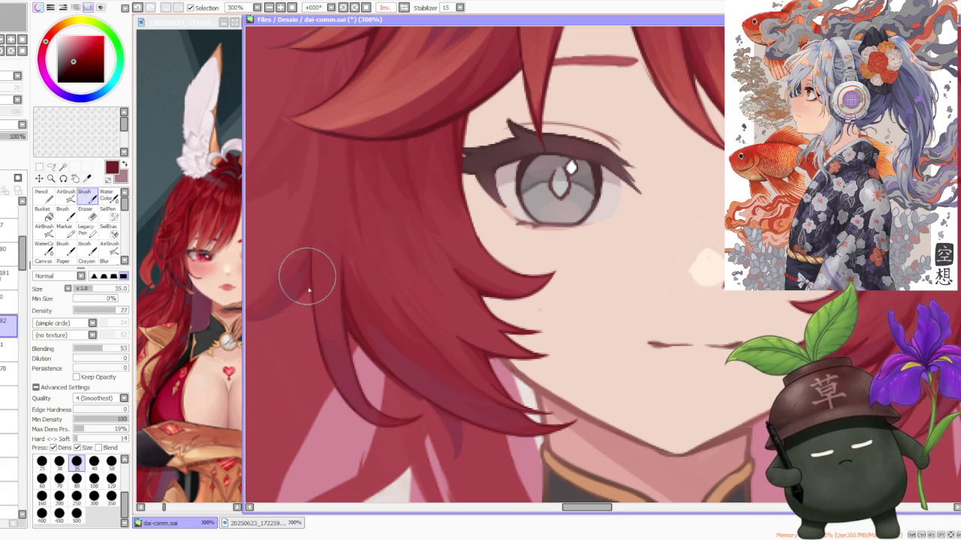
- Sweep four darker strokes down the left strand to refine its pointed tip
mouse_move(309, 264)
mouse_down()
mouse_move(322, 337)
mouse_move(425, 401)
mouse_move(450, 440)
mouse_up()
drag(424, 401, 454, 457)
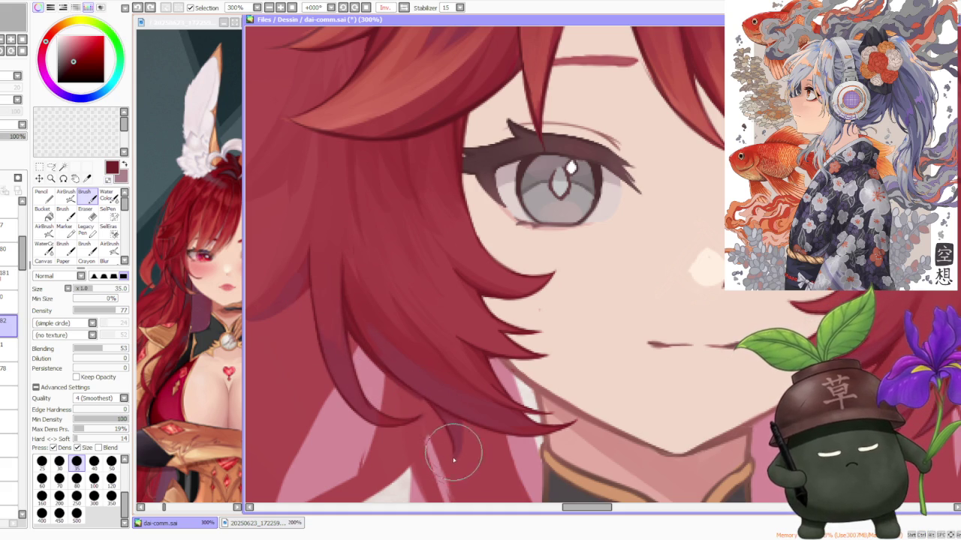
drag(450, 423, 450, 467)
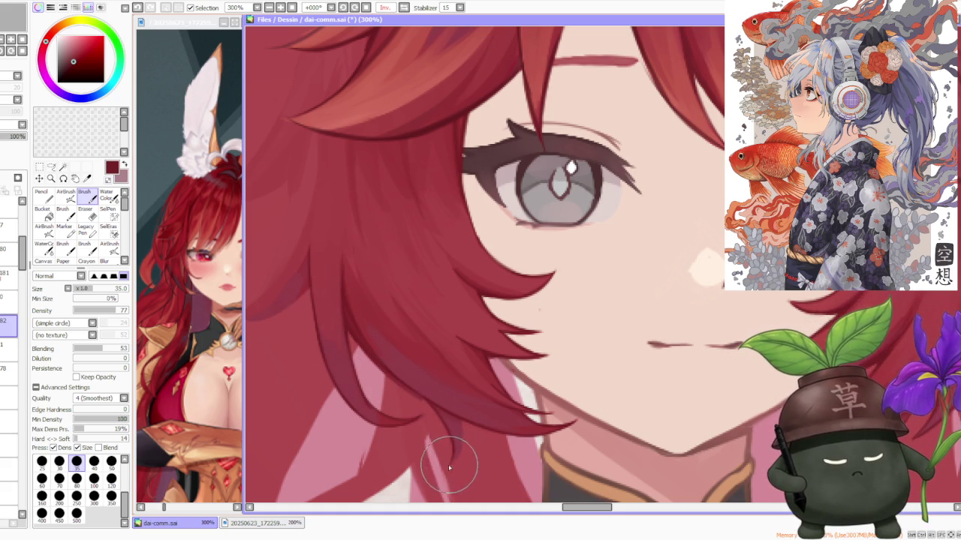
drag(450, 429, 451, 455)
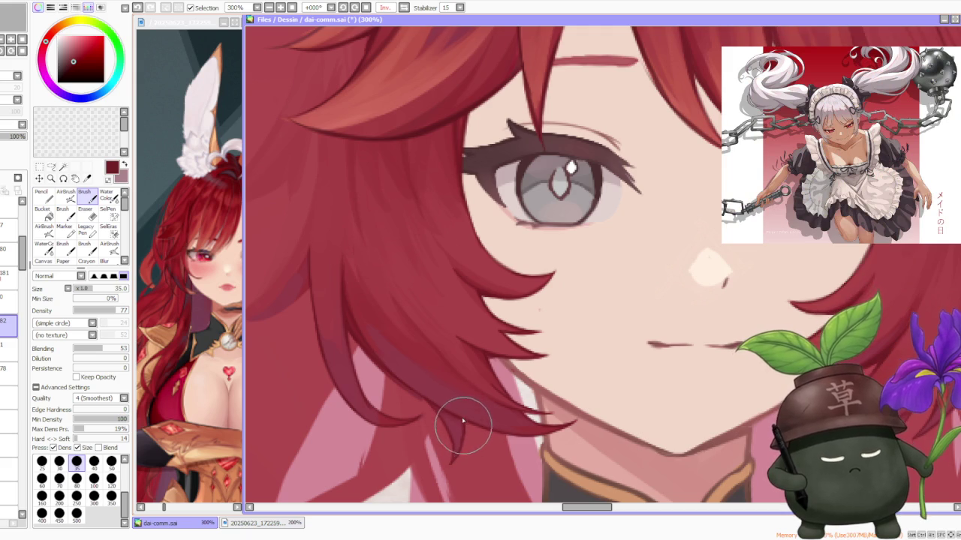
scroll(464, 426, down, 3)
scroll(433, 314, down, 2)
scroll(465, 285, down, 1)
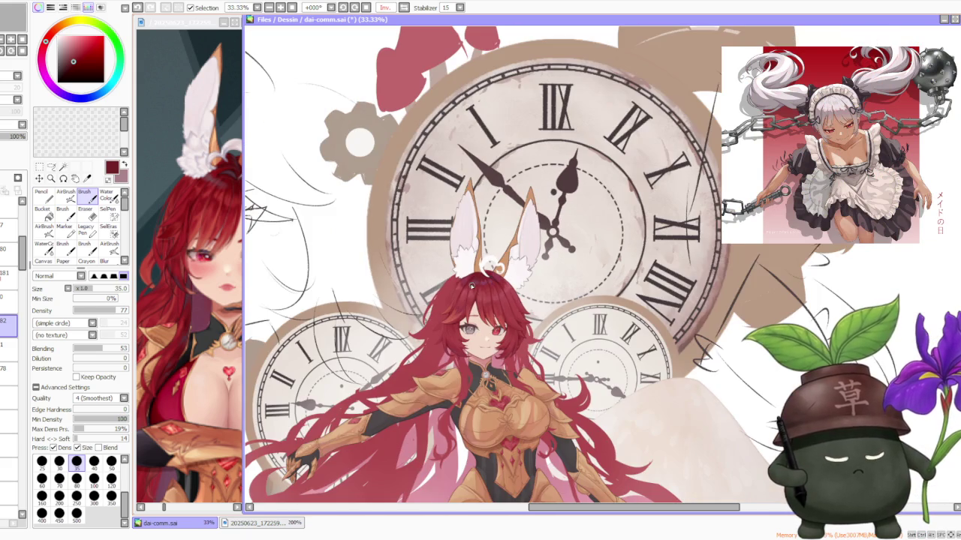
scroll(463, 295, up, 1)
scroll(466, 330, up, 1)
scroll(473, 353, up, 1)
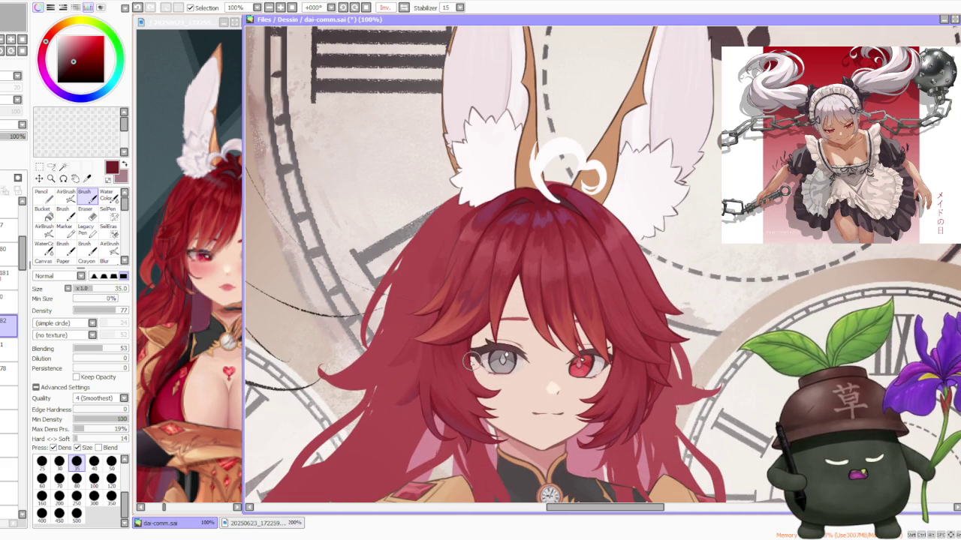
scroll(454, 363, up, 1)
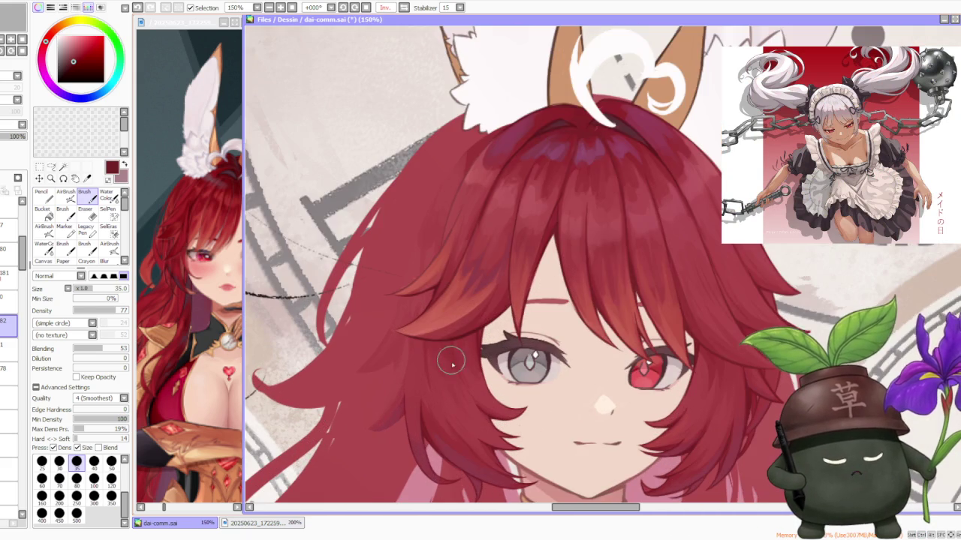
scroll(459, 427, up, 1)
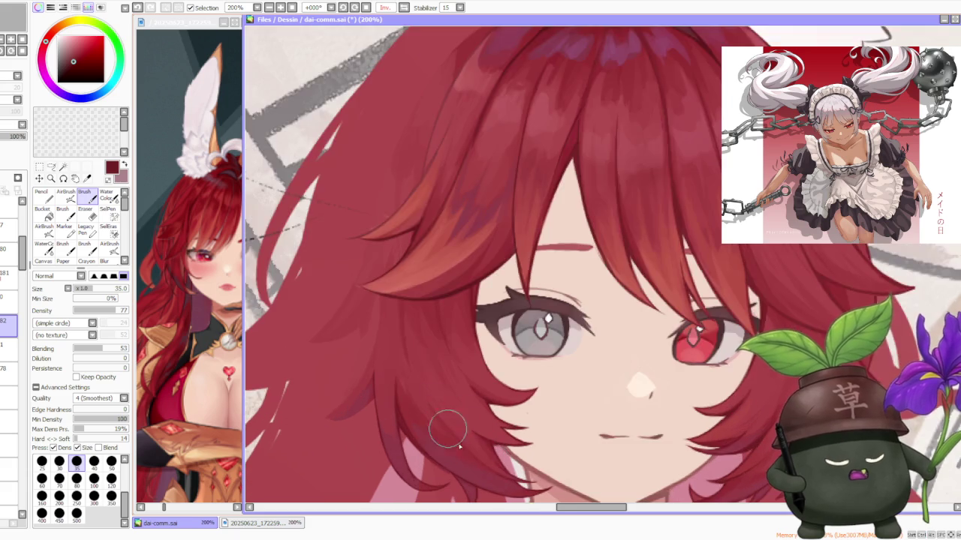
scroll(466, 443, up, 1)
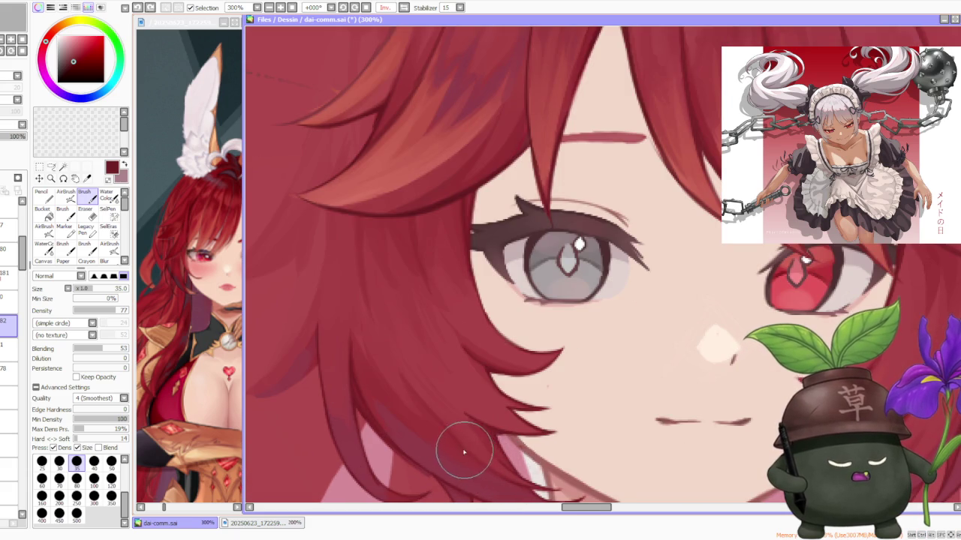
scroll(435, 398, down, 2)
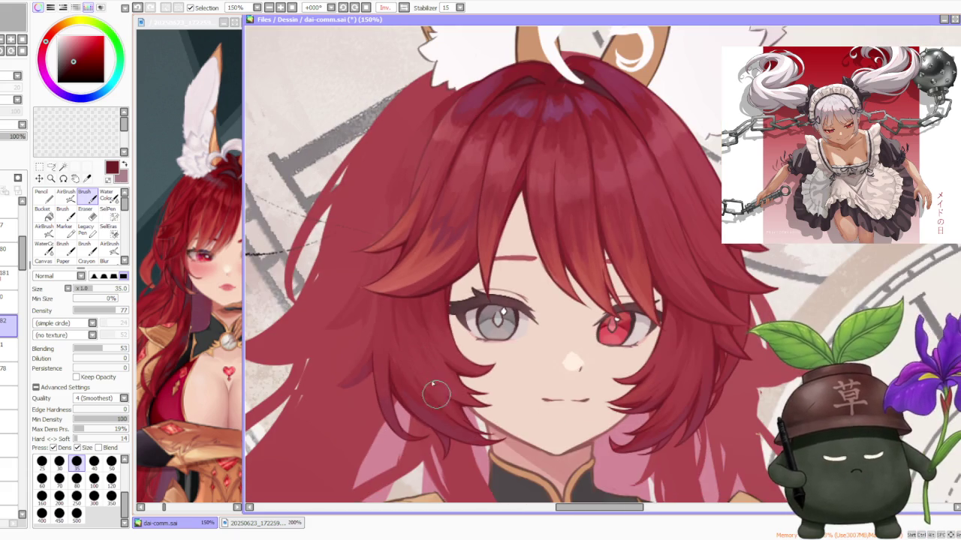
scroll(348, 349, down, 1)
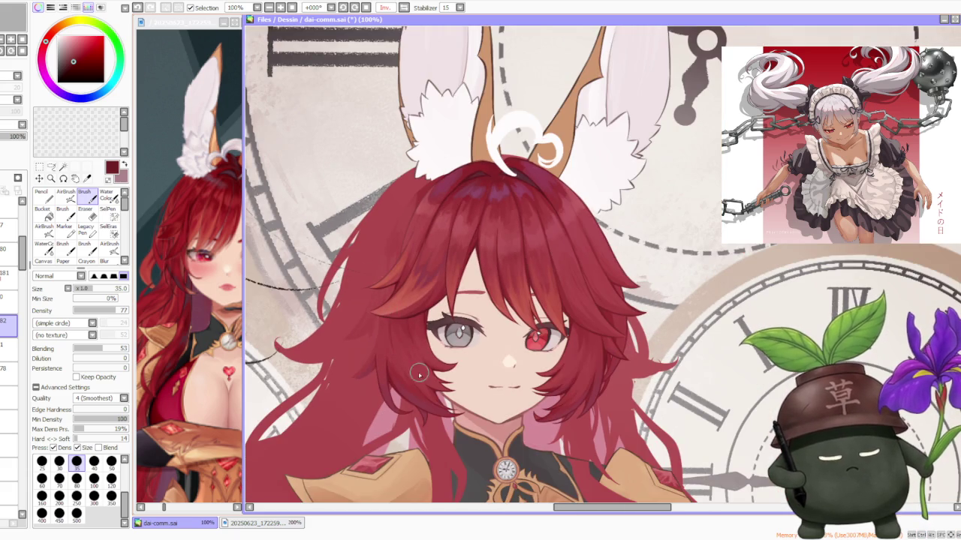
scroll(419, 373, up, 1)
scroll(439, 411, up, 1)
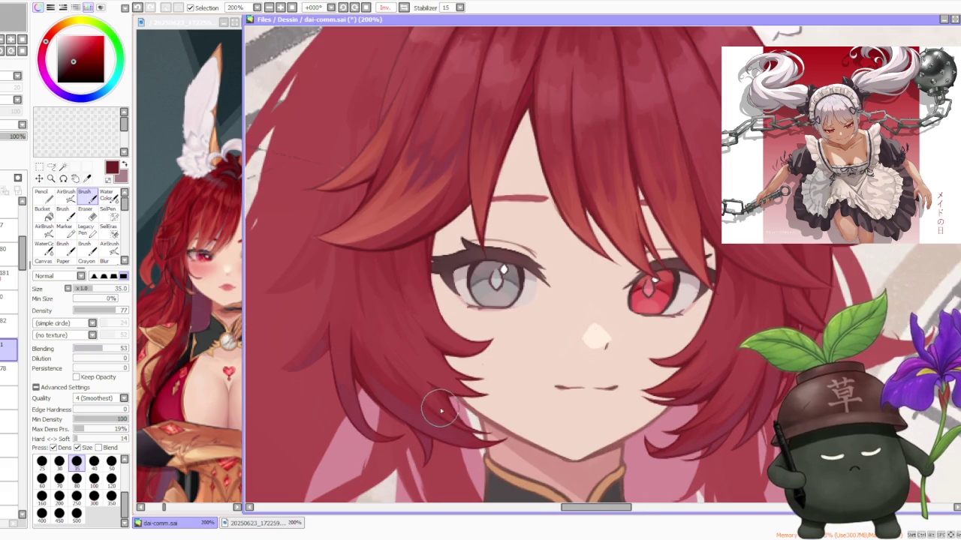
alt+click(382, 346)
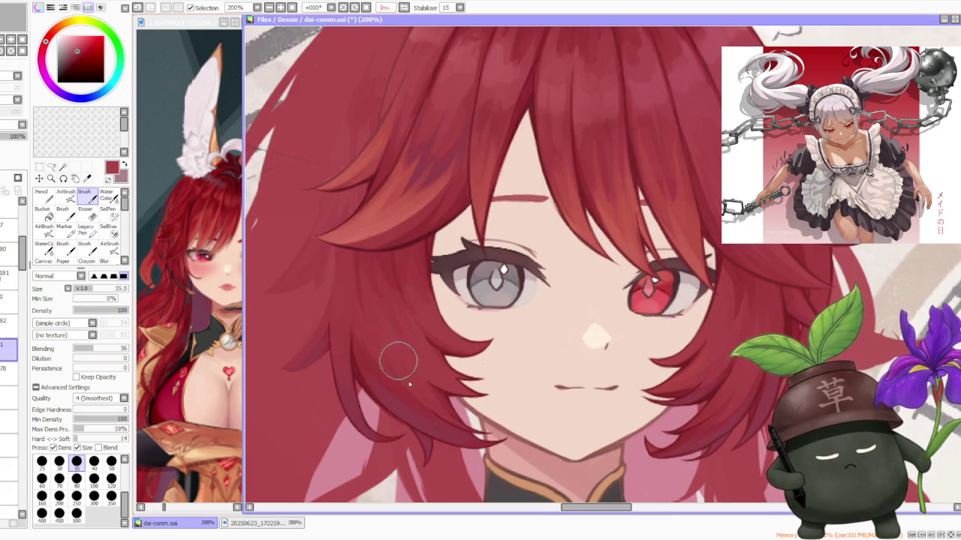
key(ctrl+z)
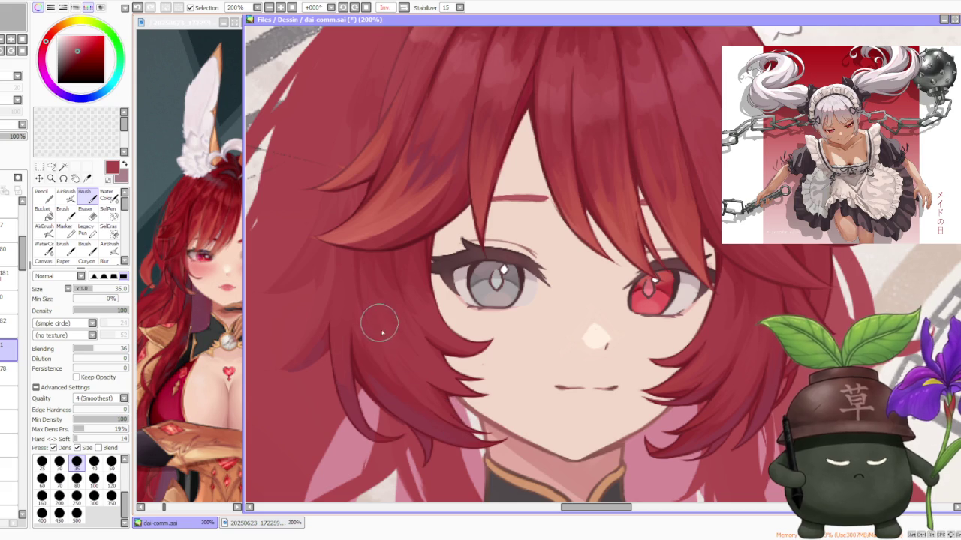
key(ctrl+z)
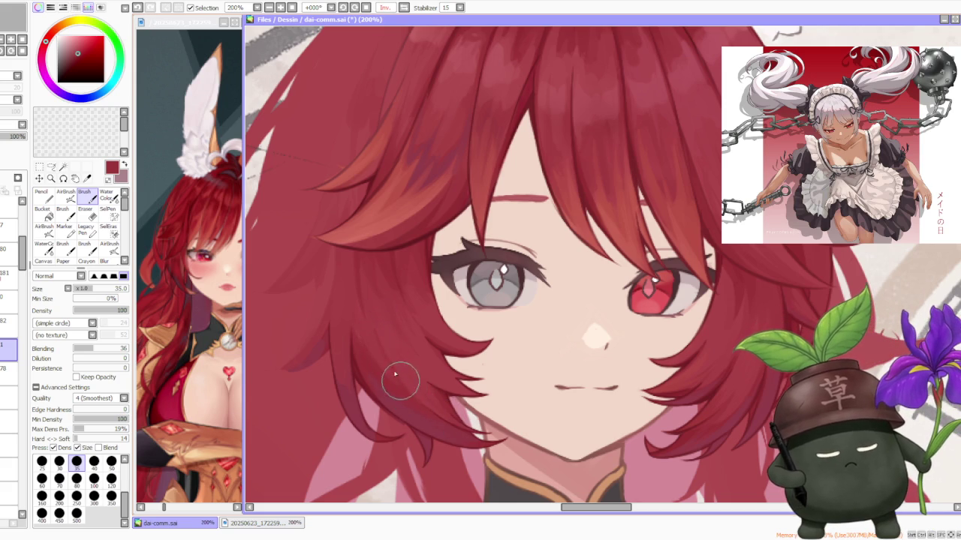
drag(377, 336, 401, 386)
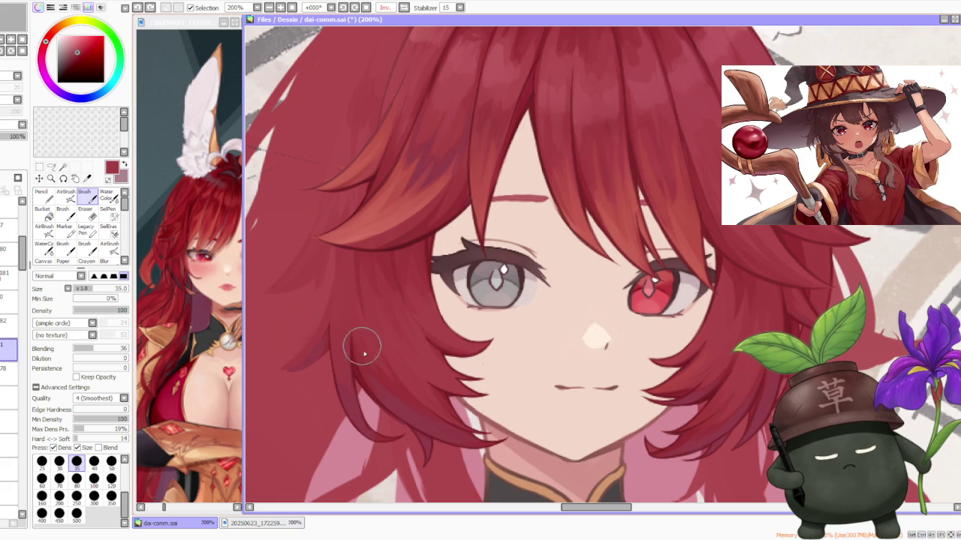
drag(353, 293, 357, 307)
scroll(360, 298, down, 4)
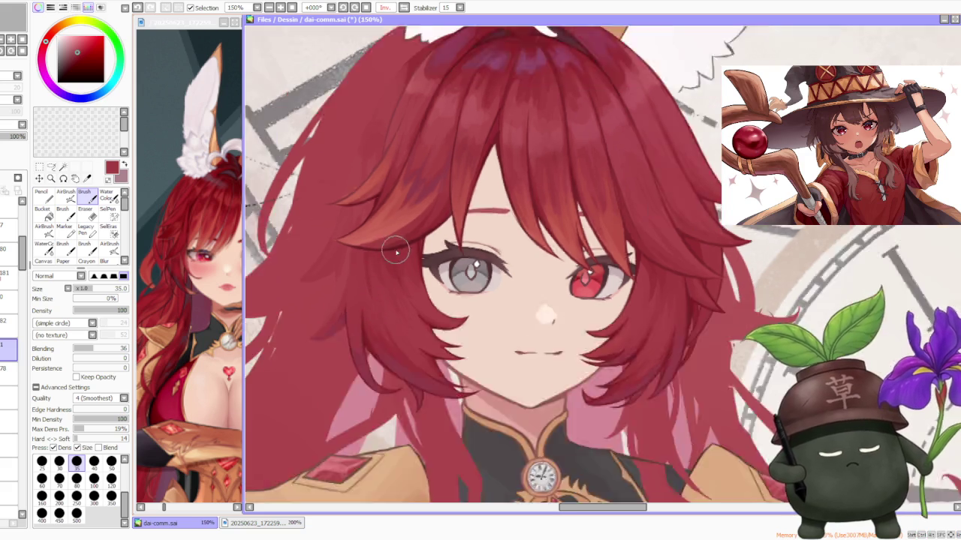
scroll(407, 229, down, 1)
scroll(424, 210, up, 3)
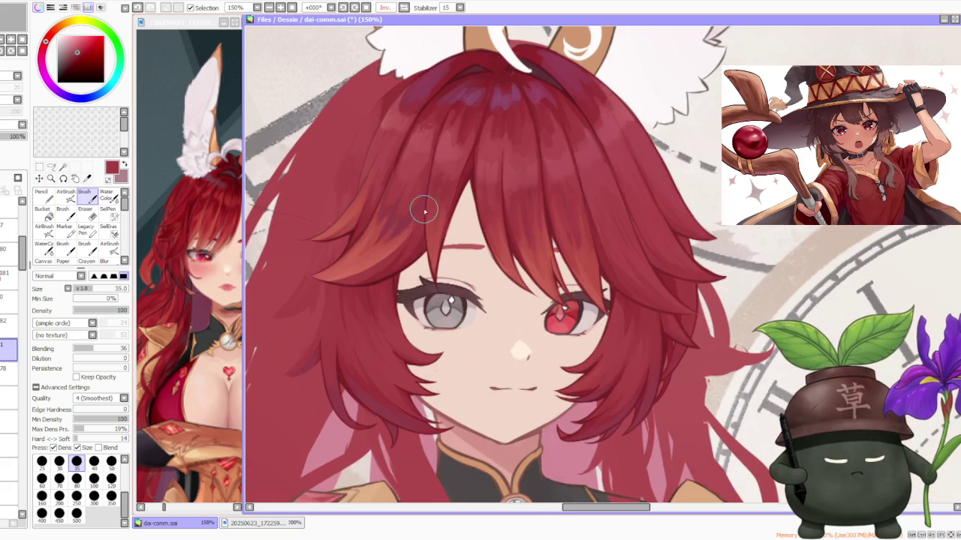
scroll(366, 330, up, 1)
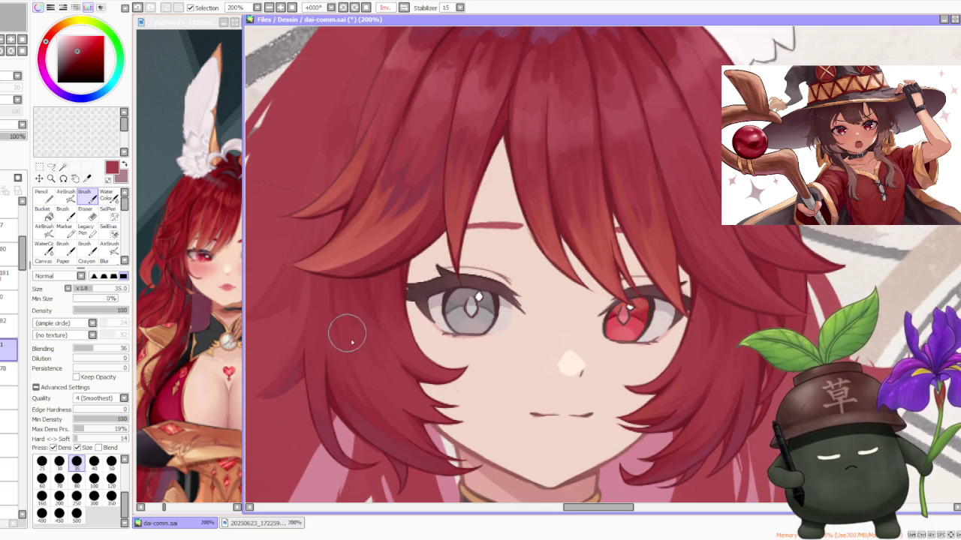
scroll(374, 379, up, 1)
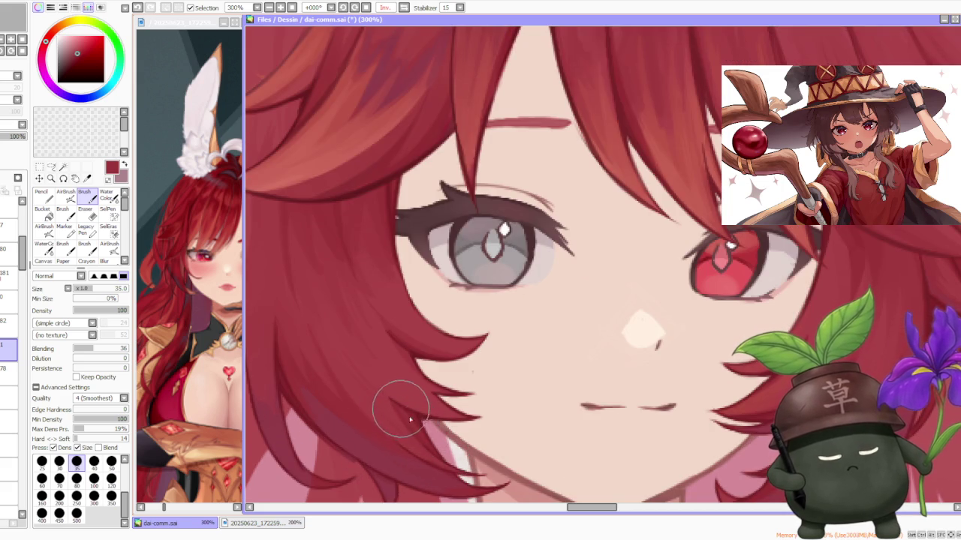
scroll(424, 434, down, 2)
scroll(407, 403, down, 3)
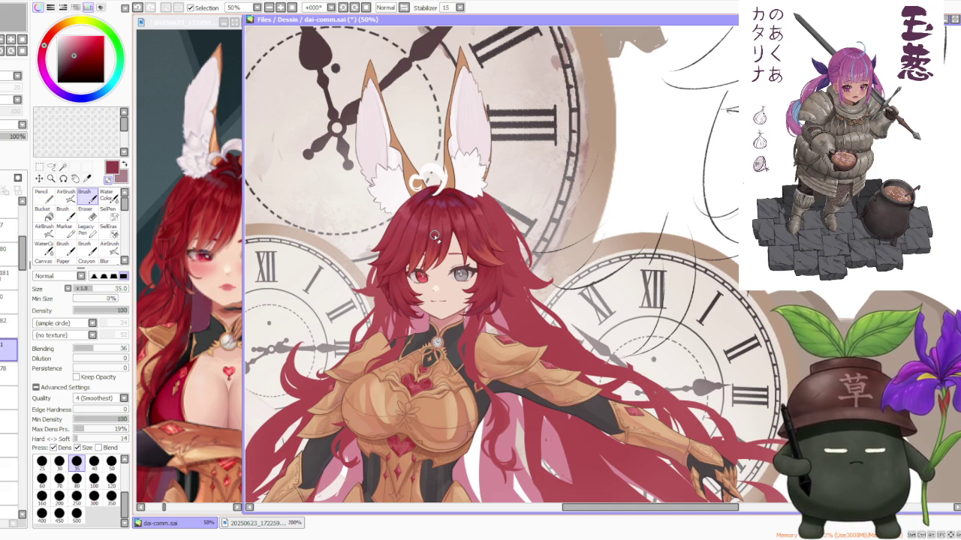
click(404, 8)
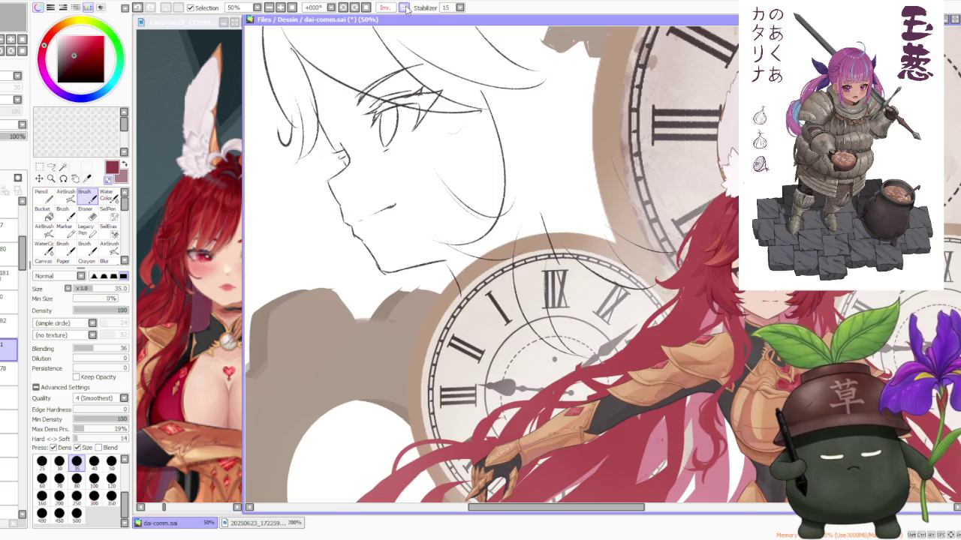
scroll(419, 184, down, 2)
scroll(645, 203, up, 1)
scroll(600, 210, up, 2)
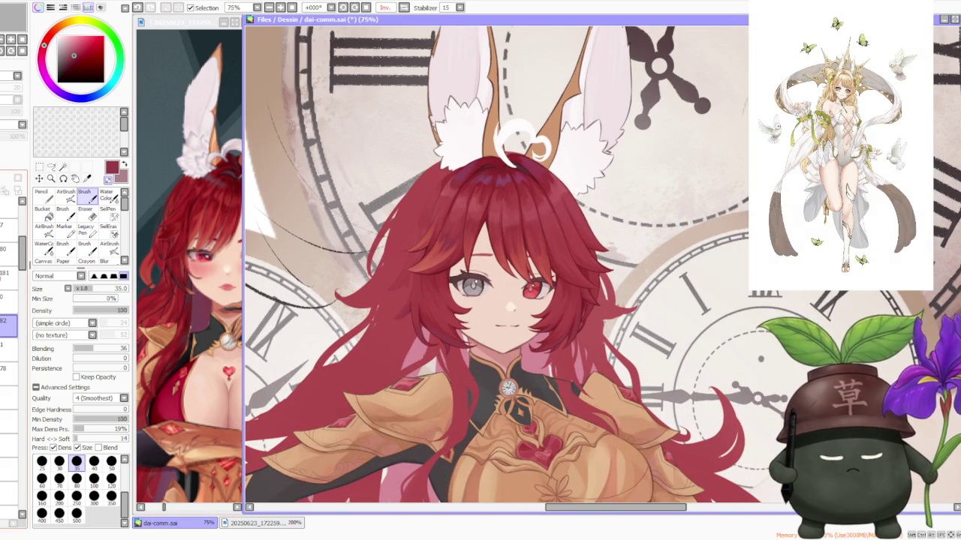
click(405, 6)
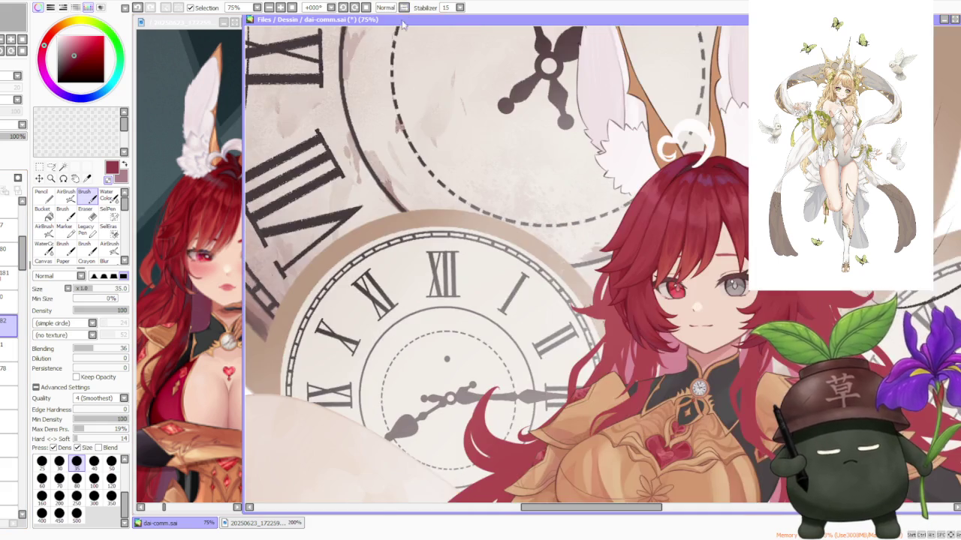
scroll(323, 288, down, 3)
scroll(525, 293, up, 3)
scroll(601, 288, up, 2)
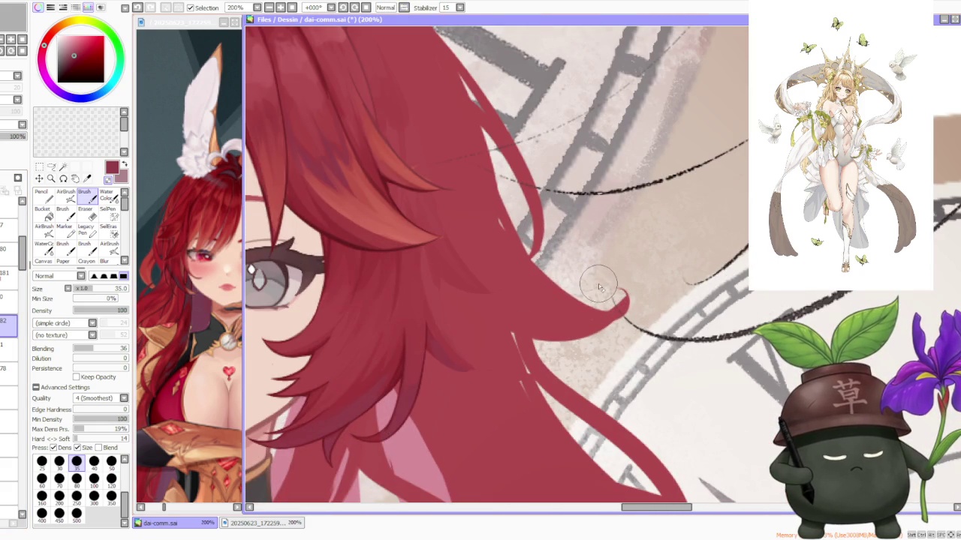
- Alt-sample dark maroon from the hair shading and darken the strand tip near the cheek
alt+click(346, 239)
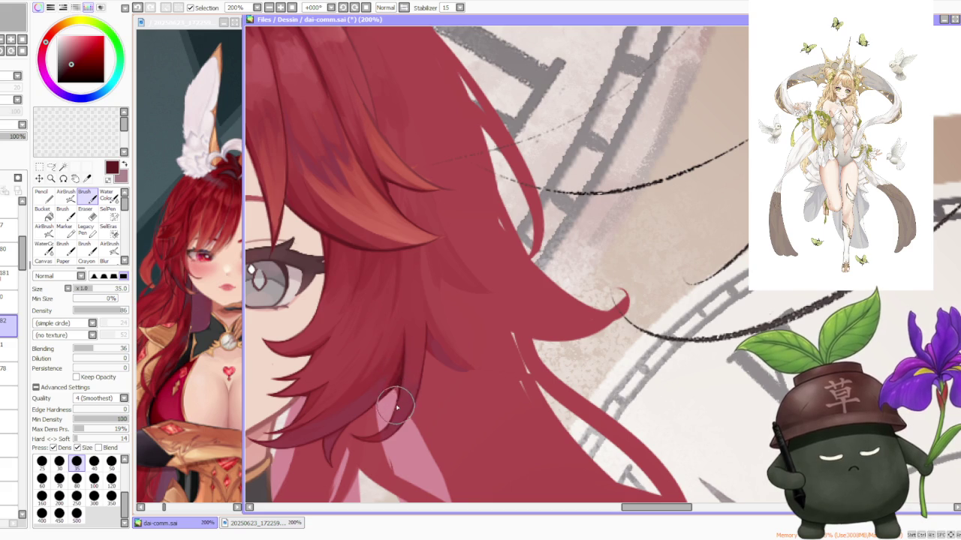
scroll(384, 364, down, 1)
scroll(375, 372, up, 1)
scroll(367, 384, up, 2)
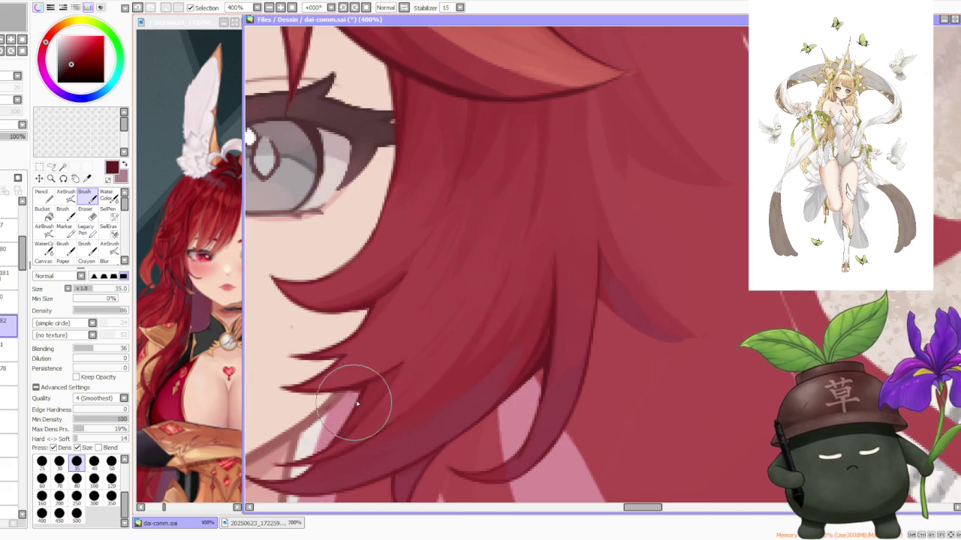
drag(349, 392, 357, 389)
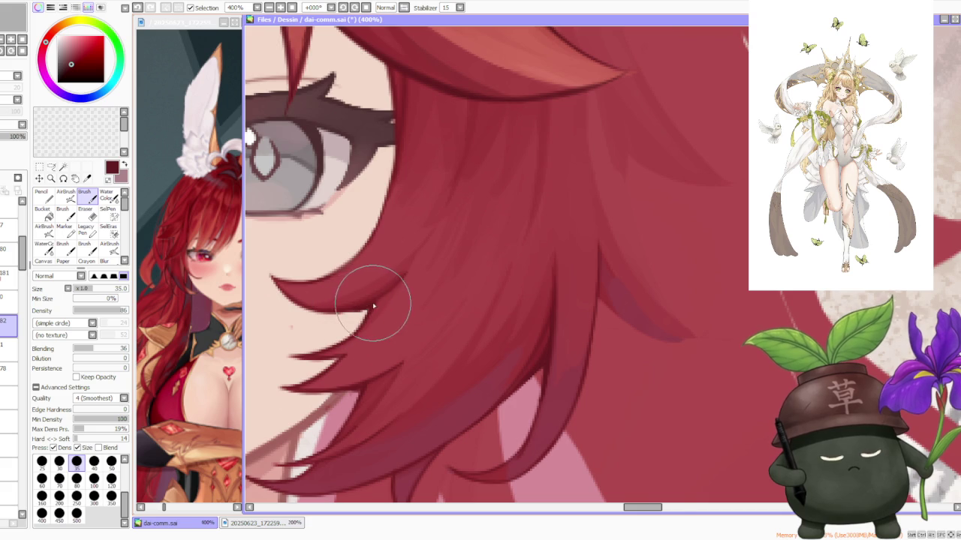
scroll(373, 307, down, 2)
scroll(373, 306, up, 2)
scroll(368, 312, up, 1)
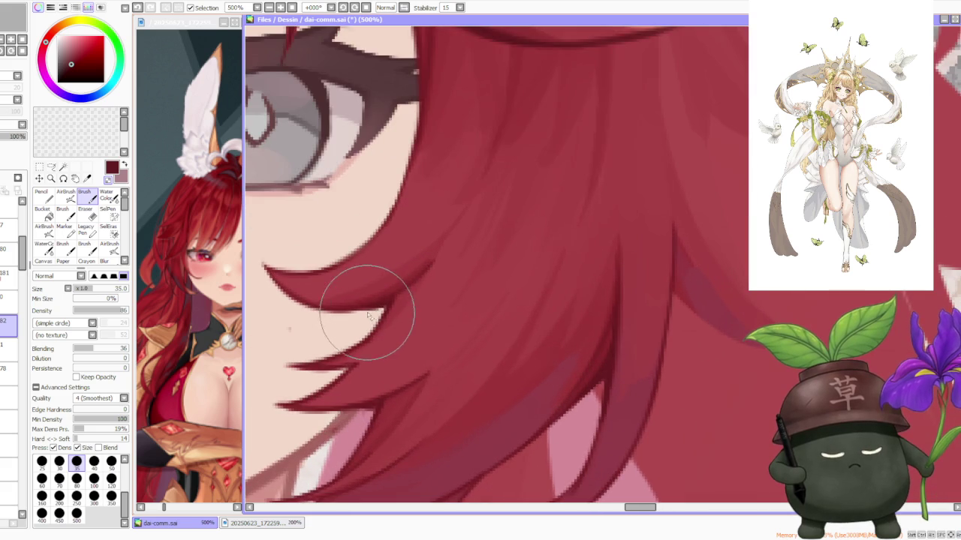
scroll(375, 291, down, 5)
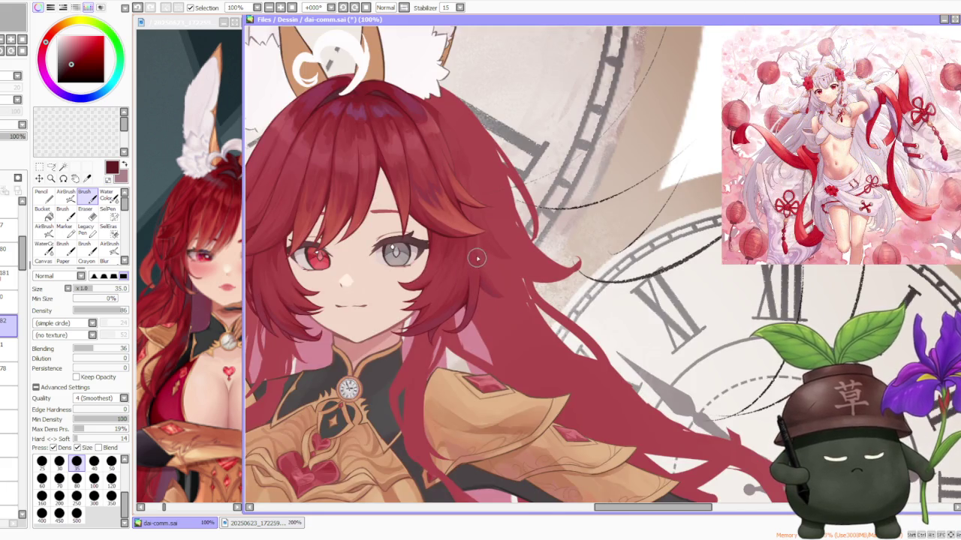
- At 300% zoom, draw a thin dark maroon line separating the hair strands right of the face
scroll(478, 260, up, 3)
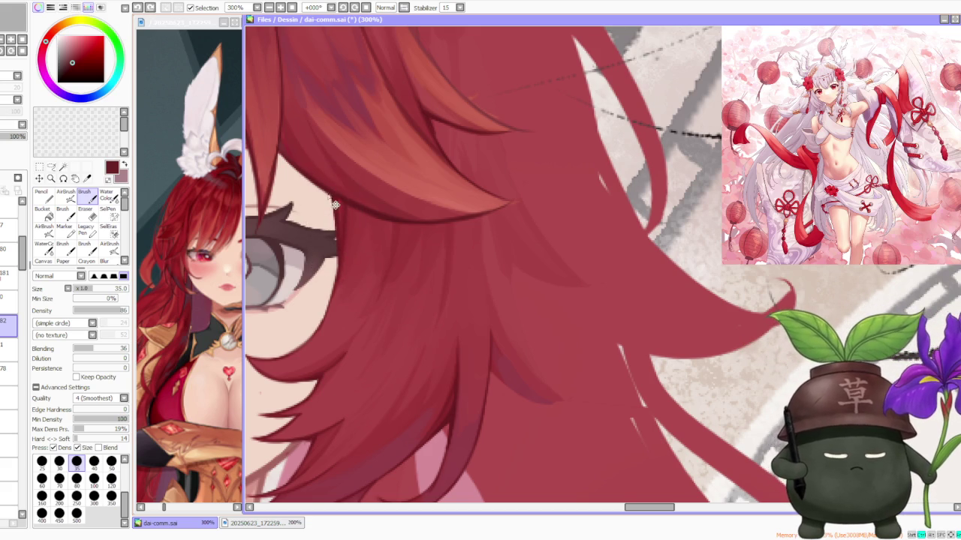
scroll(375, 210, down, 3)
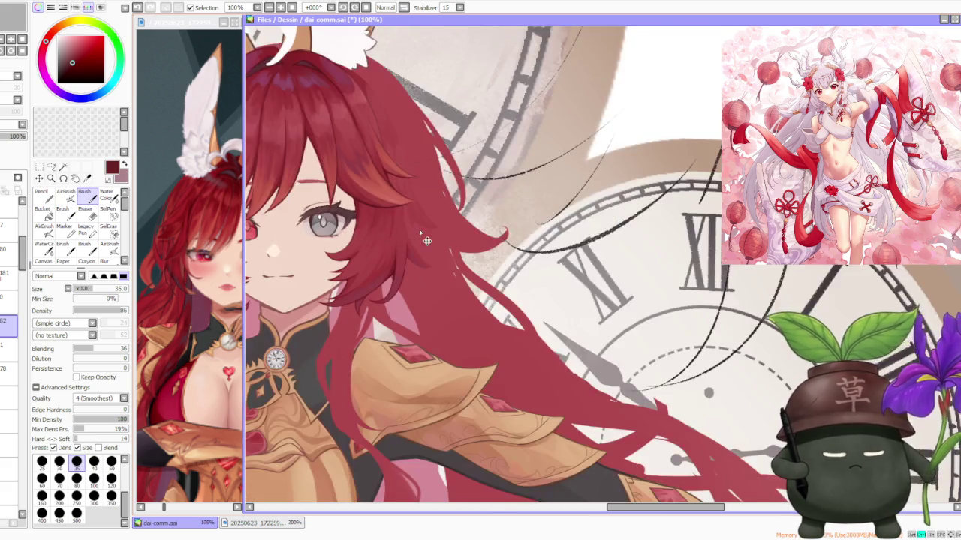
scroll(413, 218, down, 1)
scroll(422, 233, up, 3)
scroll(391, 248, up, 1)
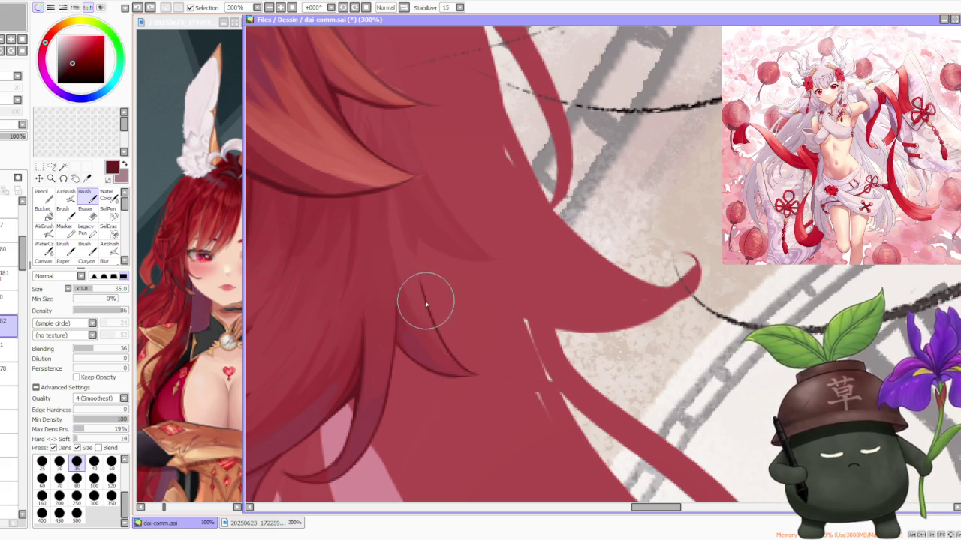
drag(412, 189, 423, 276)
scroll(422, 276, down, 5)
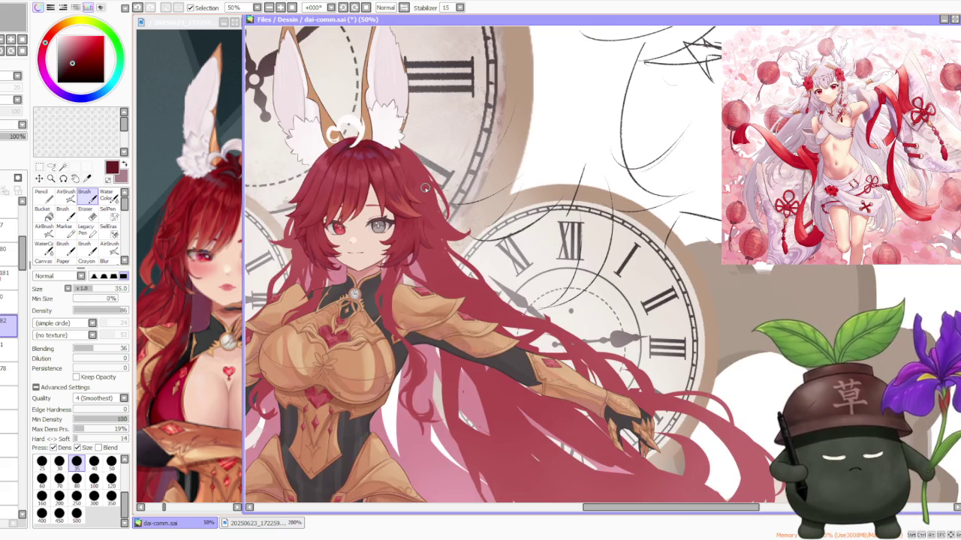
scroll(425, 189, up, 2)
scroll(422, 248, up, 1)
scroll(419, 245, up, 1)
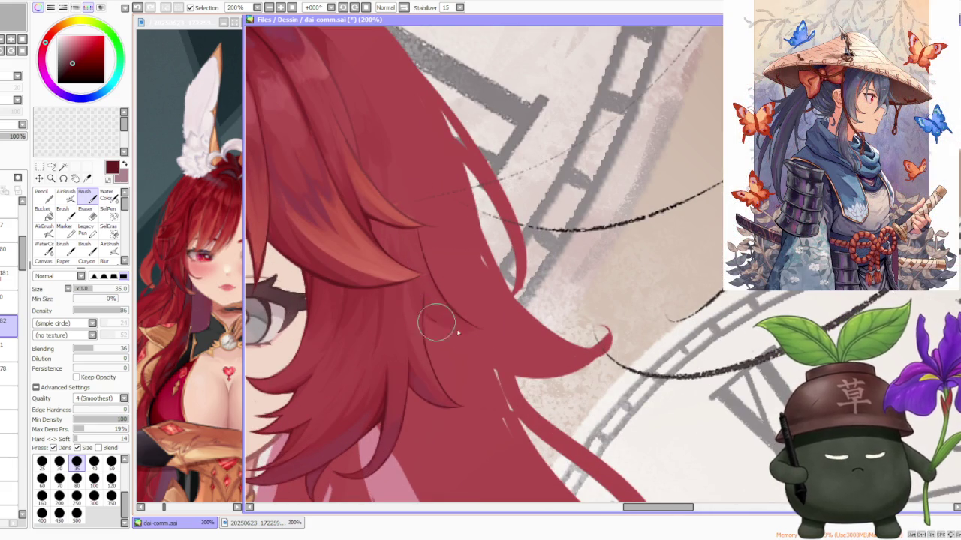
scroll(438, 319, down, 3)
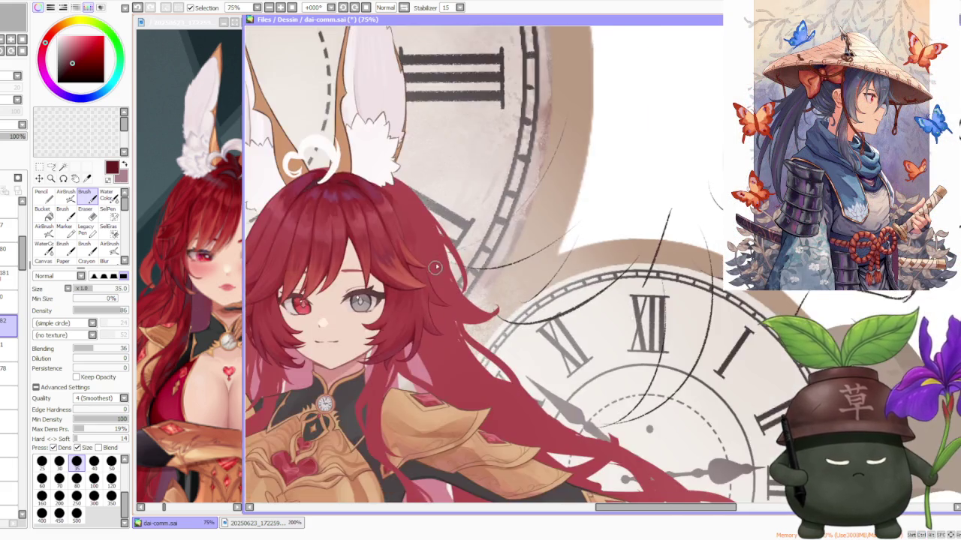
- Undo the previous dark strand line
scroll(437, 261, down, 2)
scroll(437, 262, up, 3)
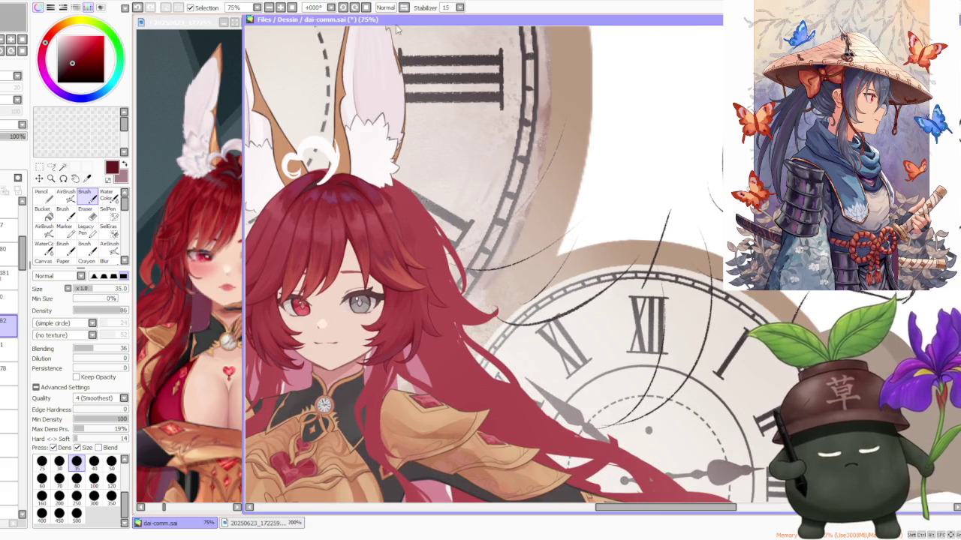
scroll(411, 59, down, 1)
scroll(447, 63, down, 2)
scroll(678, 187, up, 4)
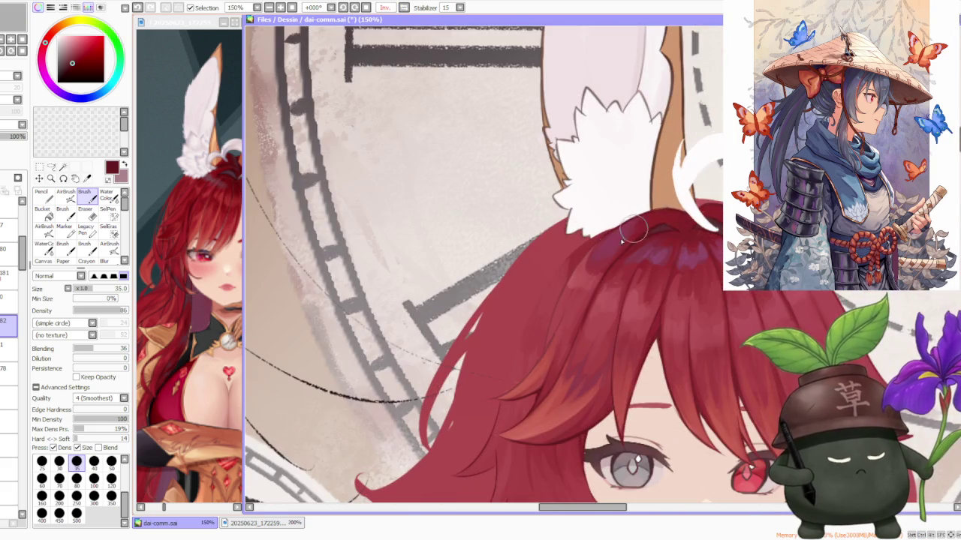
scroll(513, 375, up, 2)
key(ctrl+z)
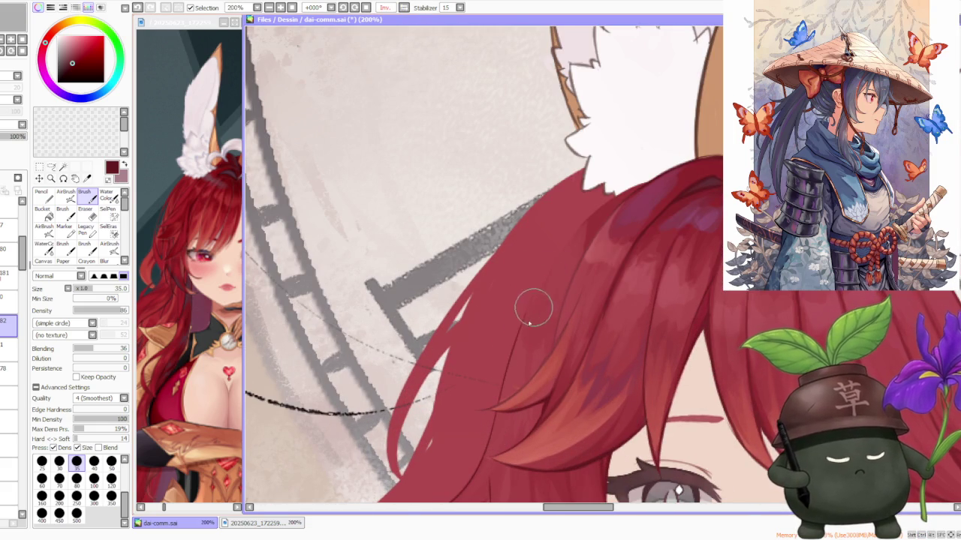
- Repaint the shading over the top hair strands next to the ear at 200% zoom
drag(616, 191, 533, 293)
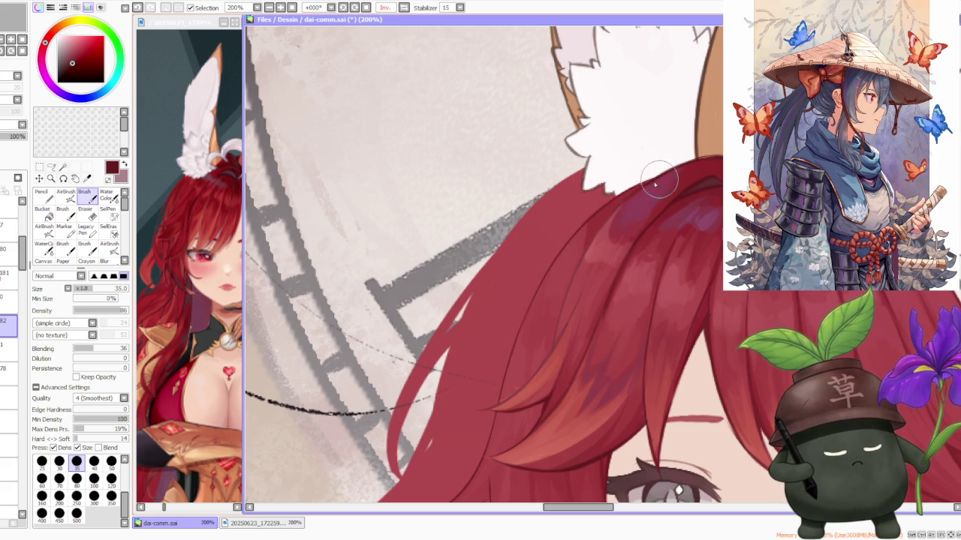
scroll(679, 175, down, 2)
scroll(679, 174, down, 2)
scroll(679, 175, down, 2)
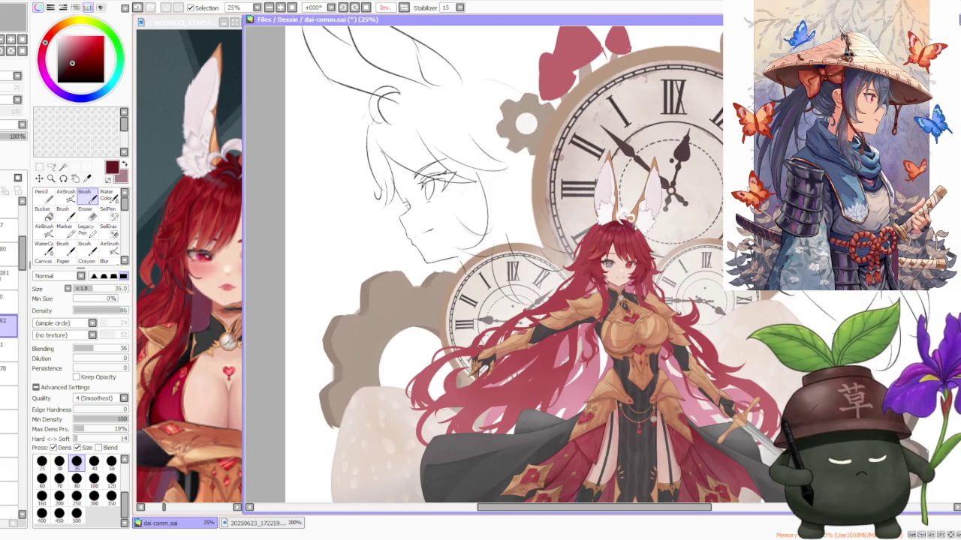
scroll(634, 236, up, 2)
scroll(628, 247, up, 1)
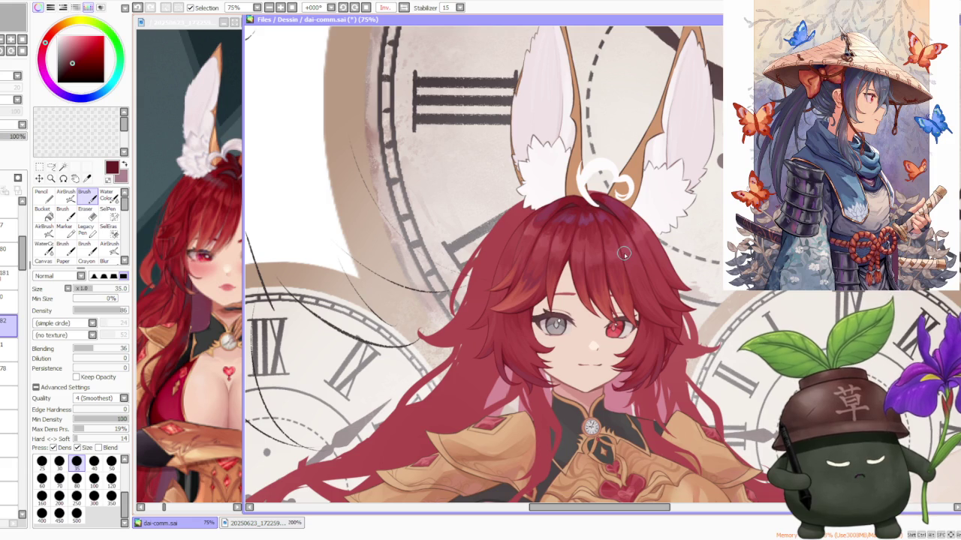
scroll(622, 256, down, 1)
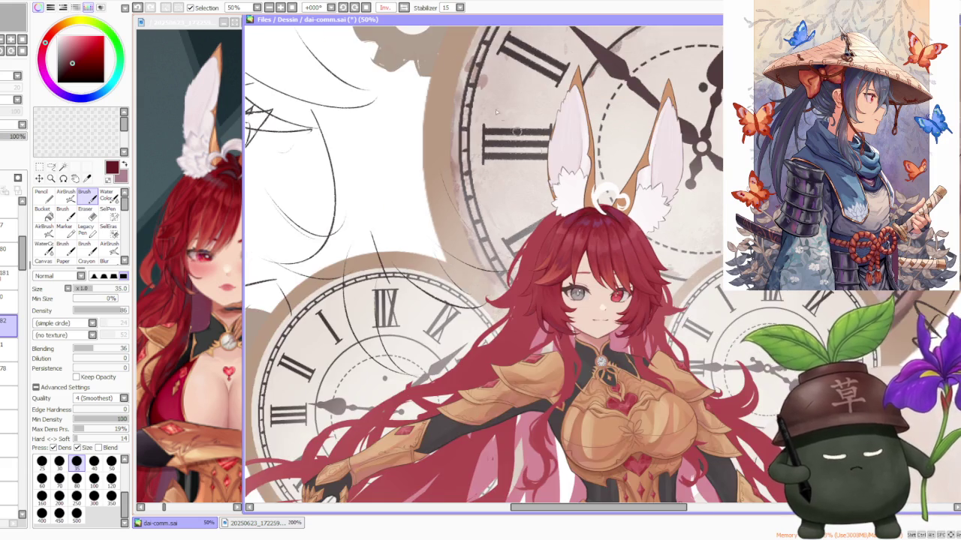
- Mirror the canvas view with H to check the hair, undoing the last stroke
key(h)
scroll(638, 225, down, 1)
scroll(655, 224, up, 1)
scroll(655, 223, up, 3)
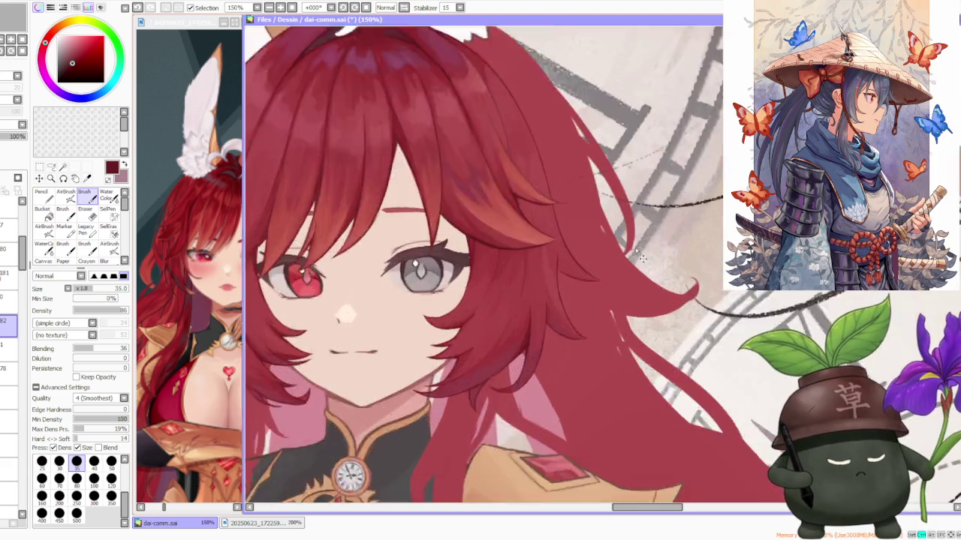
scroll(493, 343, up, 2)
scroll(450, 396, up, 2)
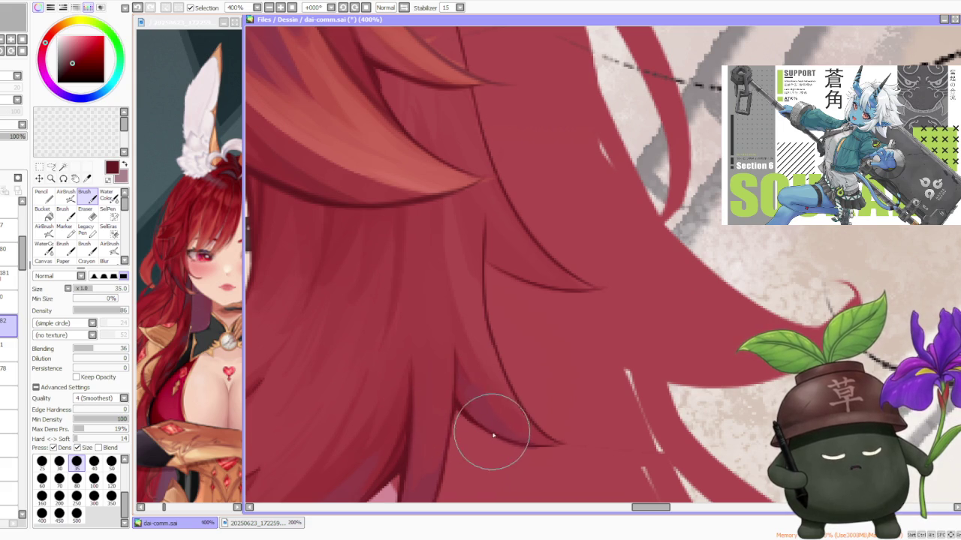
key(ctrl+z)
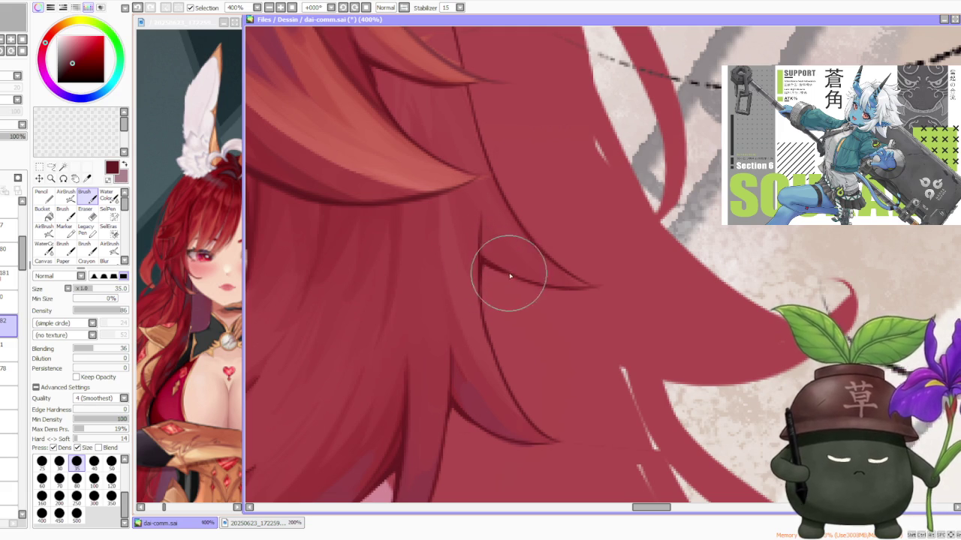
- Zoom back out to 33.33% to view the whole illustration
scroll(506, 274, down, 5)
scroll(500, 263, down, 1)
scroll(480, 240, up, 3)
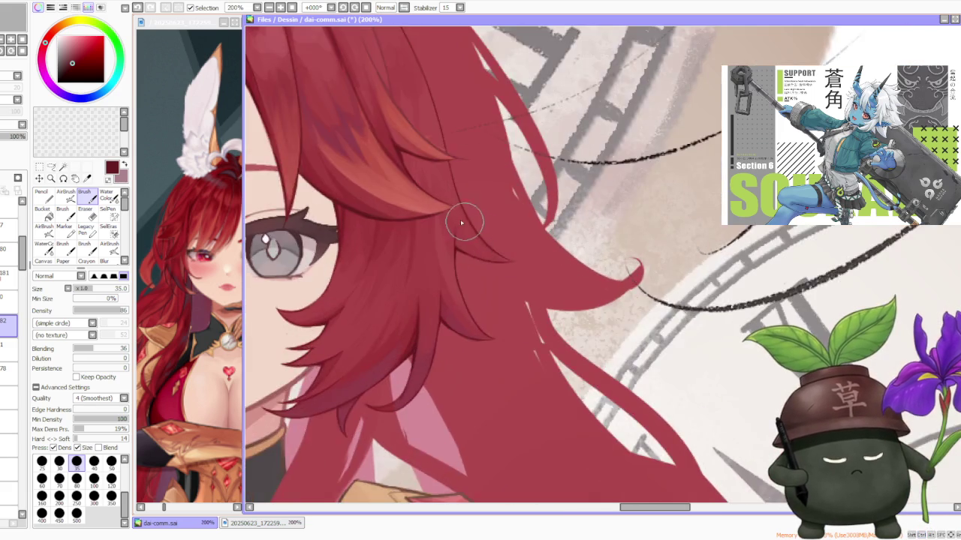
scroll(466, 254, up, 1)
scroll(472, 277, down, 3)
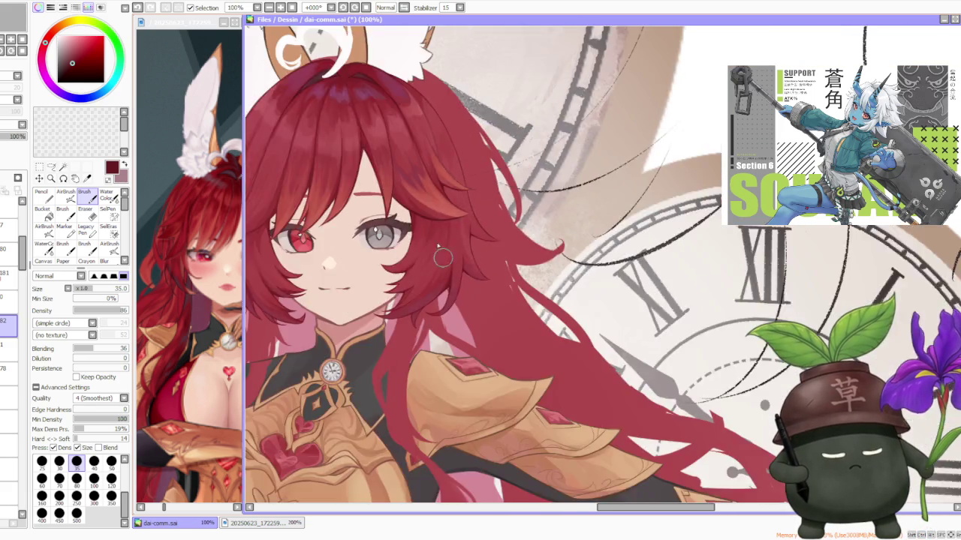
scroll(476, 241, down, 1)
scroll(463, 179, up, 1)
scroll(466, 240, up, 3)
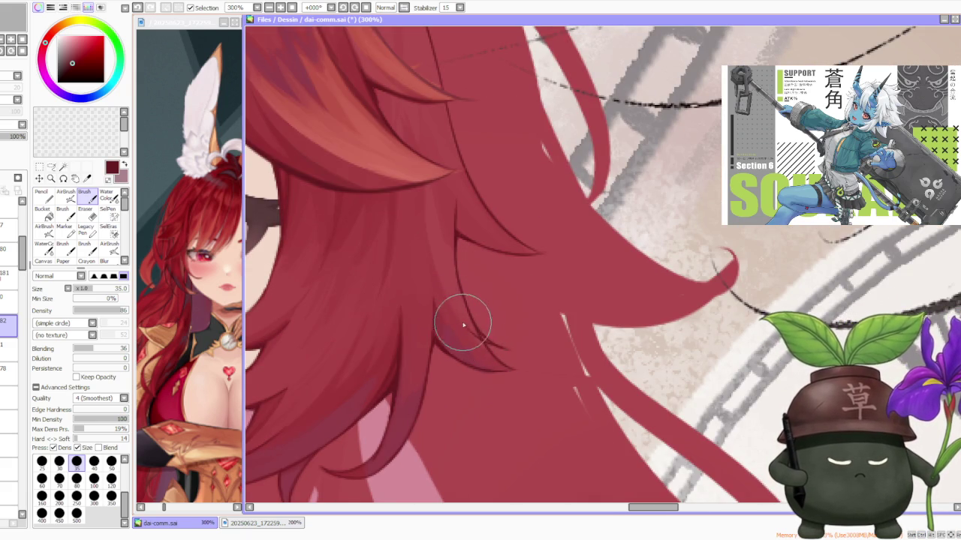
scroll(484, 344, up, 1)
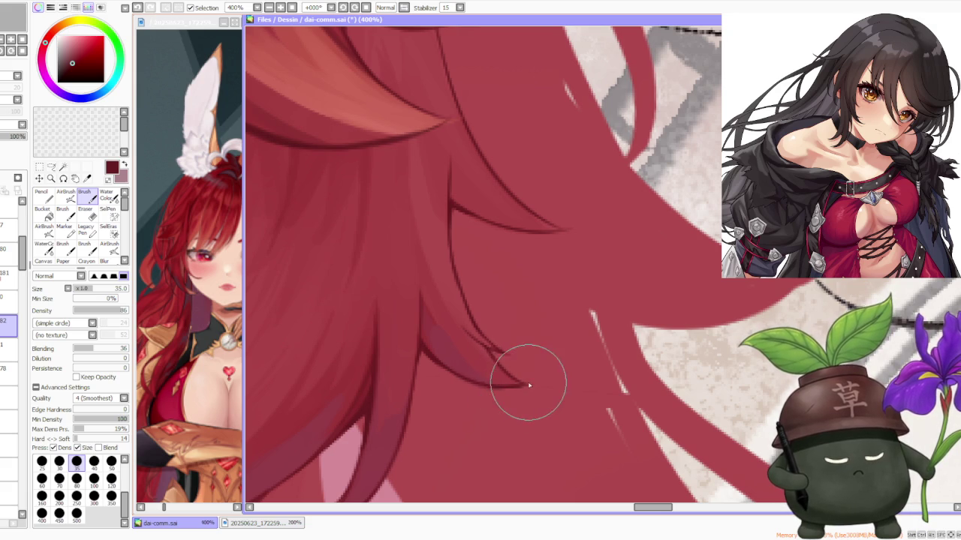
scroll(510, 373, down, 5)
scroll(510, 373, up, 6)
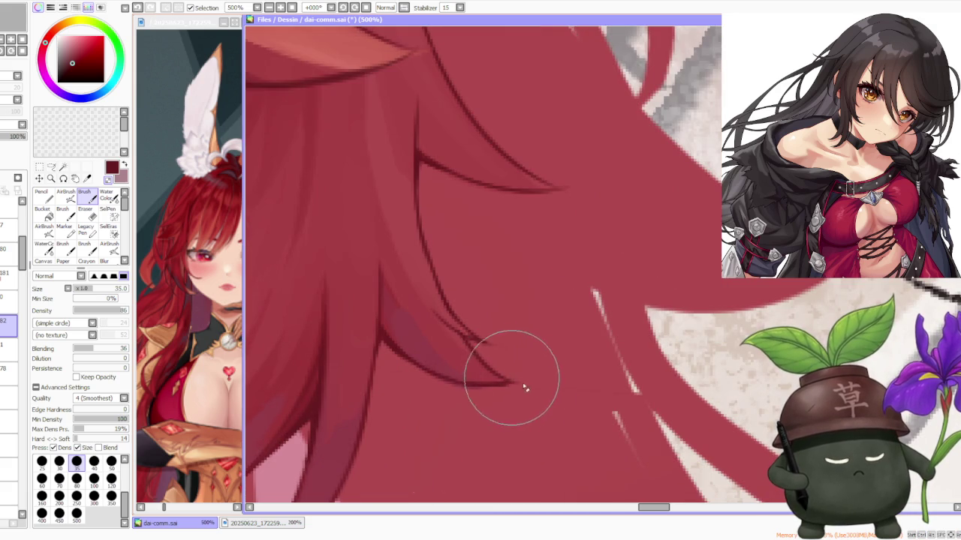
scroll(563, 293, down, 3)
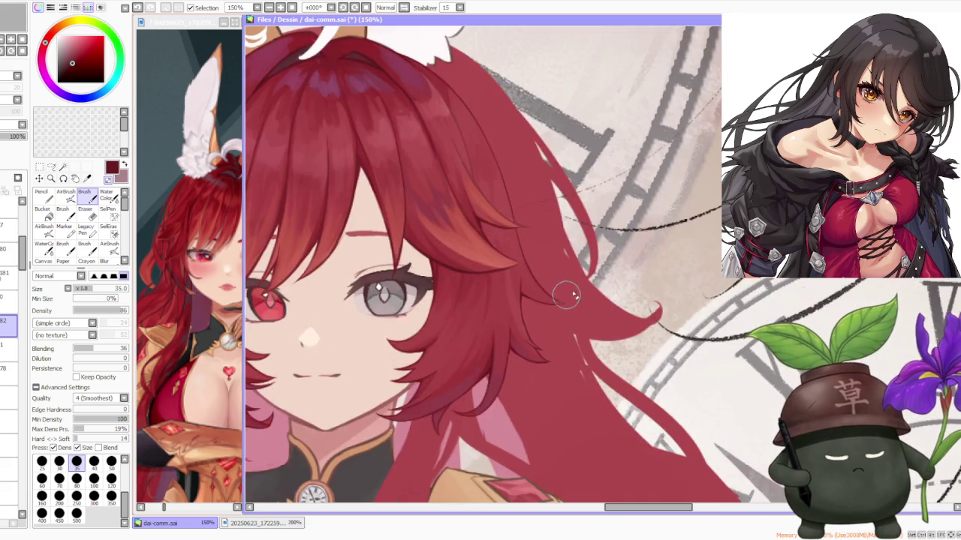
scroll(579, 261, down, 2)
scroll(580, 261, up, 4)
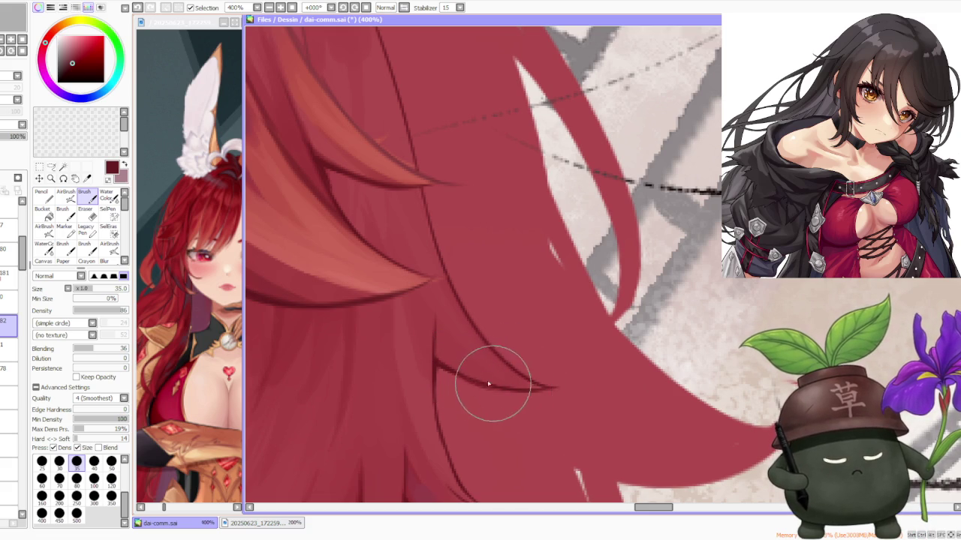
scroll(473, 315, down, 3)
scroll(464, 278, down, 1)
scroll(466, 255, down, 1)
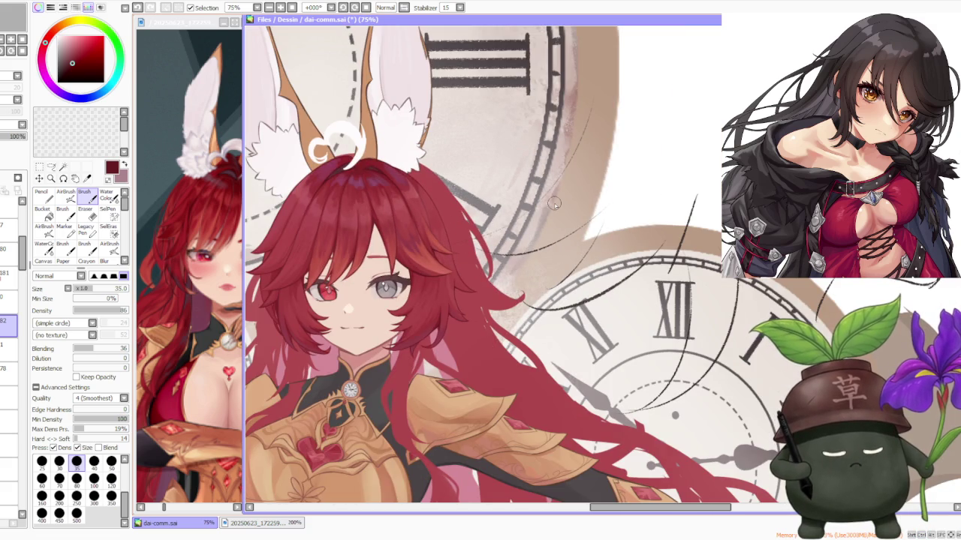
scroll(528, 219, down, 1)
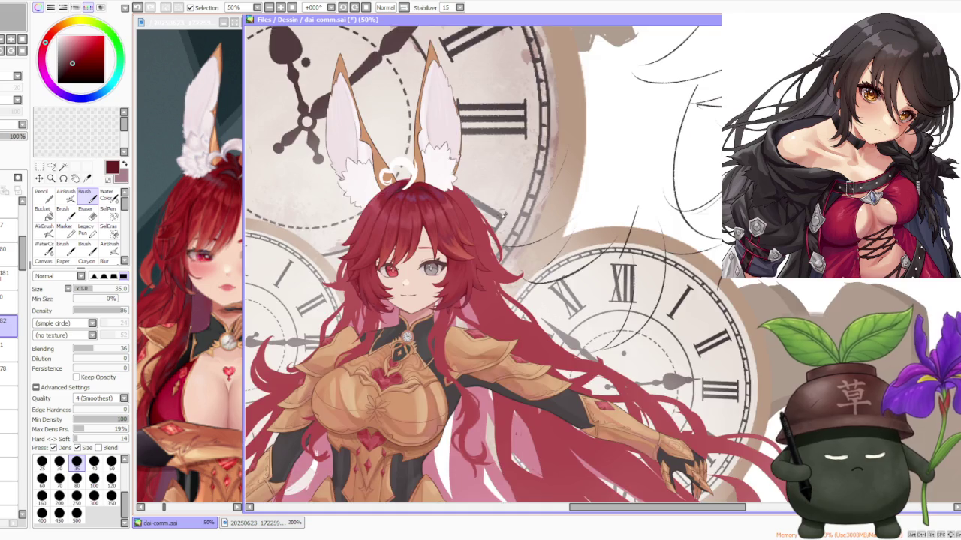
scroll(504, 215, down, 1)
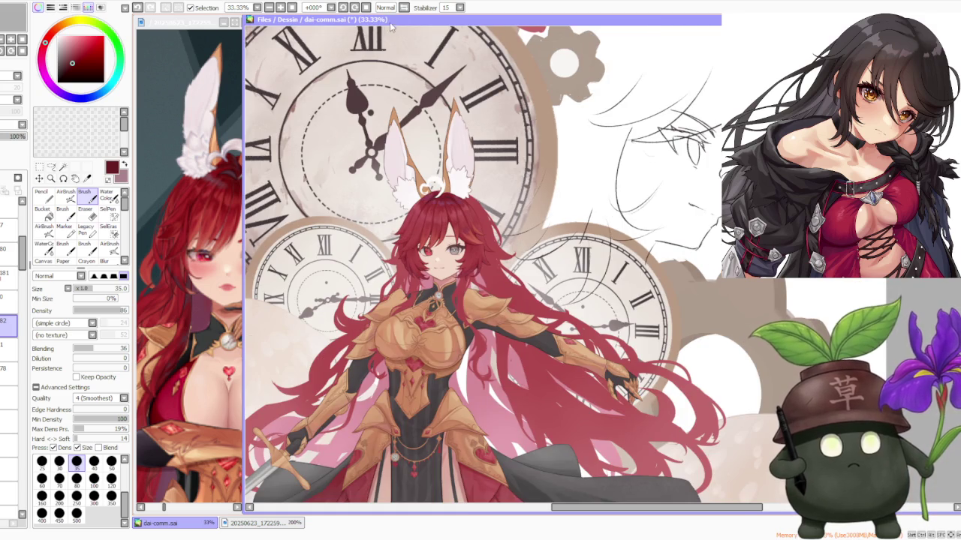
- Flip the canvas view horizontally, select the hair layer, and set brush size 120
click(403, 7)
scroll(540, 312, down, 1)
scroll(574, 300, up, 3)
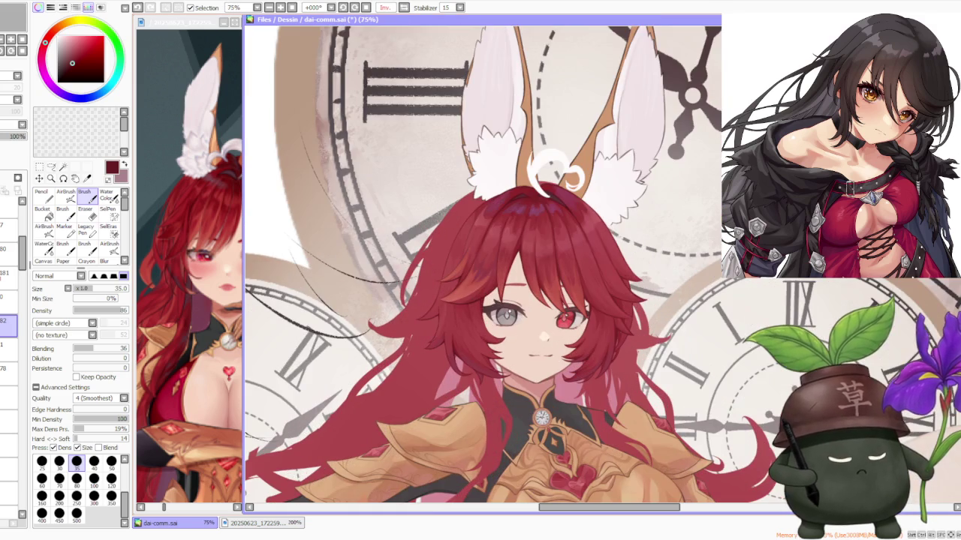
click(9, 373)
click(9, 349)
click(9, 373)
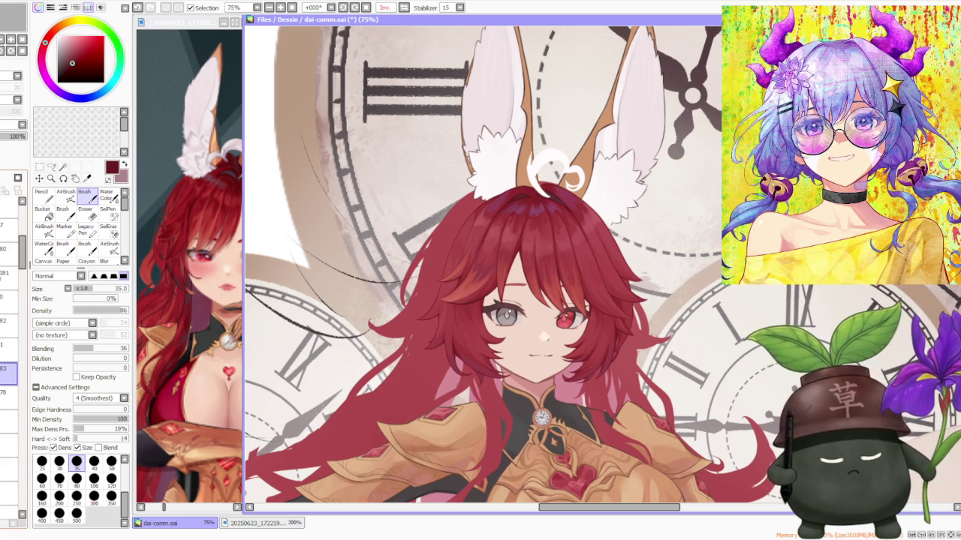
click(111, 478)
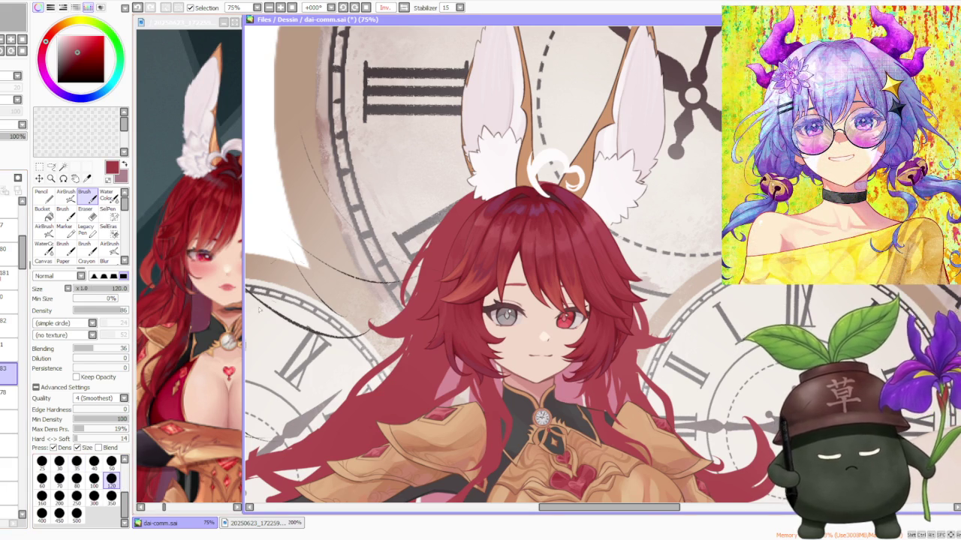
scroll(420, 322, up, 2)
scroll(385, 339, down, 1)
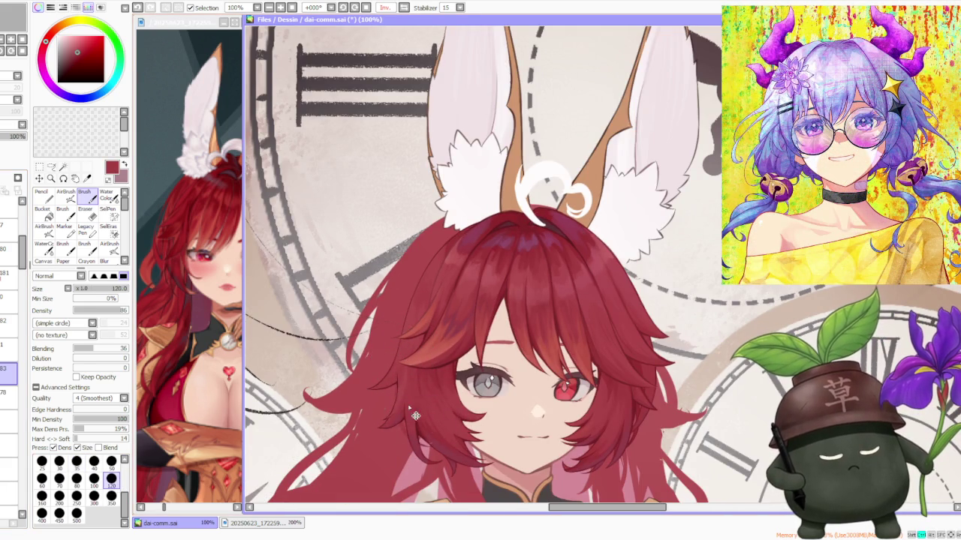
- Try a soft blended stroke over the side hair, then undo it
mouse_move(396, 376)
mouse_down()
mouse_move(397, 406)
mouse_move(439, 433)
mouse_up()
key(ctrl+z)
scroll(399, 406, up, 2)
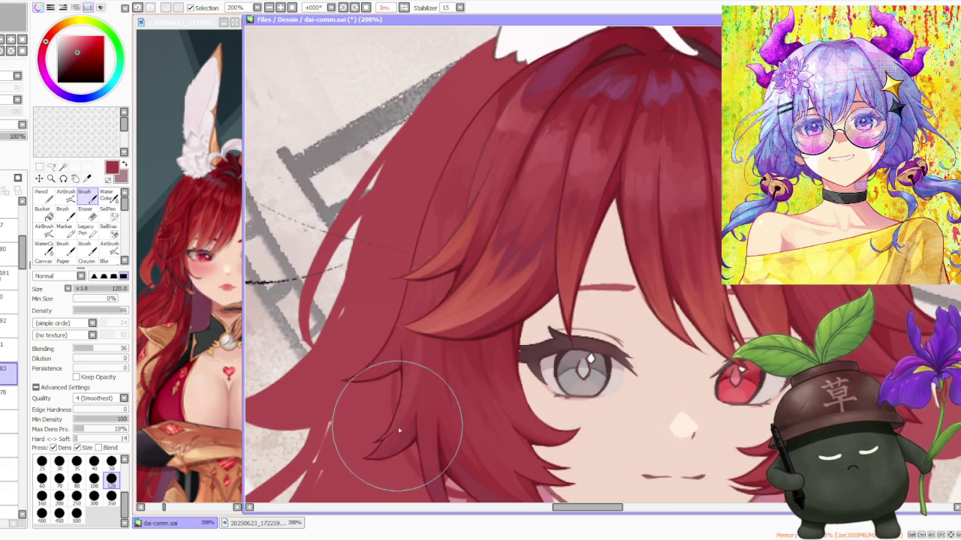
key(ctrl+z)
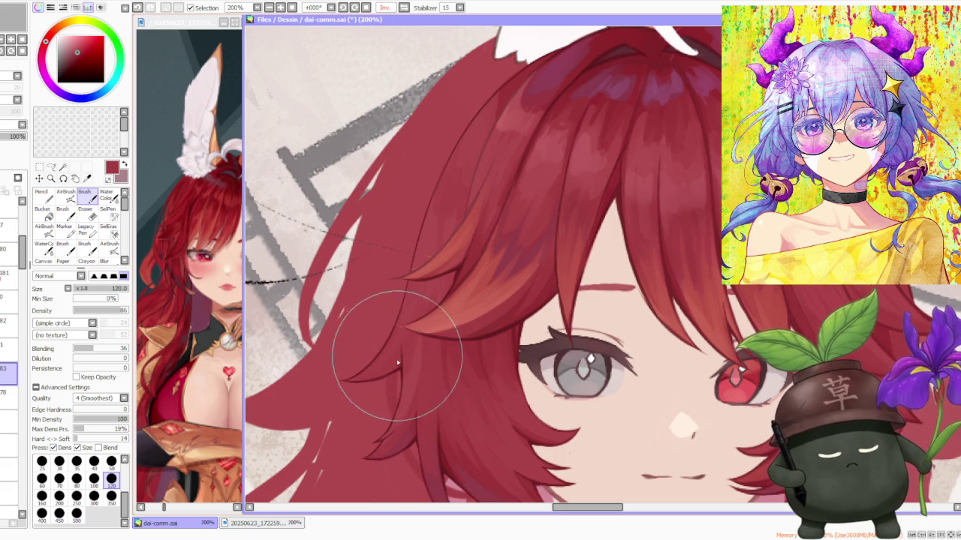
scroll(401, 376, down, 1)
scroll(401, 377, up, 1)
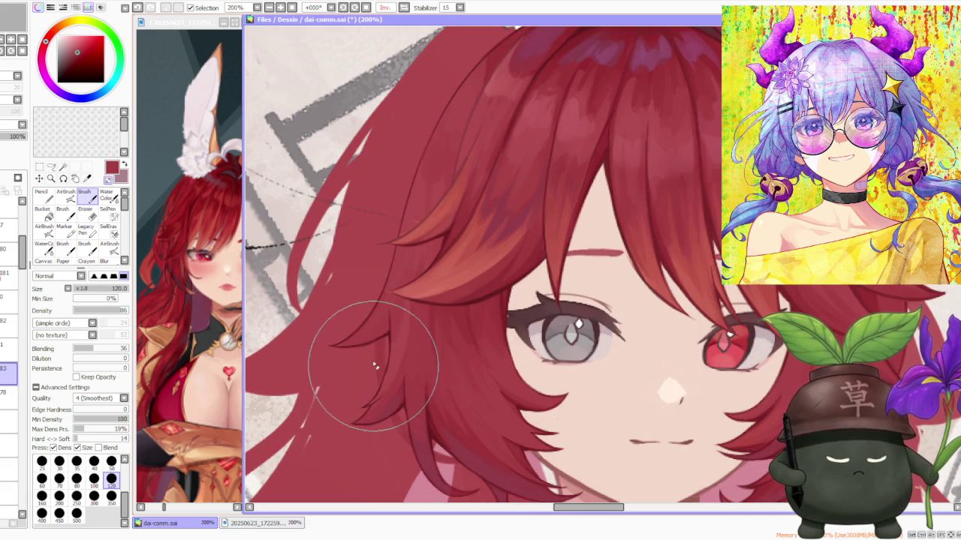
- Paint a darker strand into the face-framing hair
drag(381, 413, 386, 429)
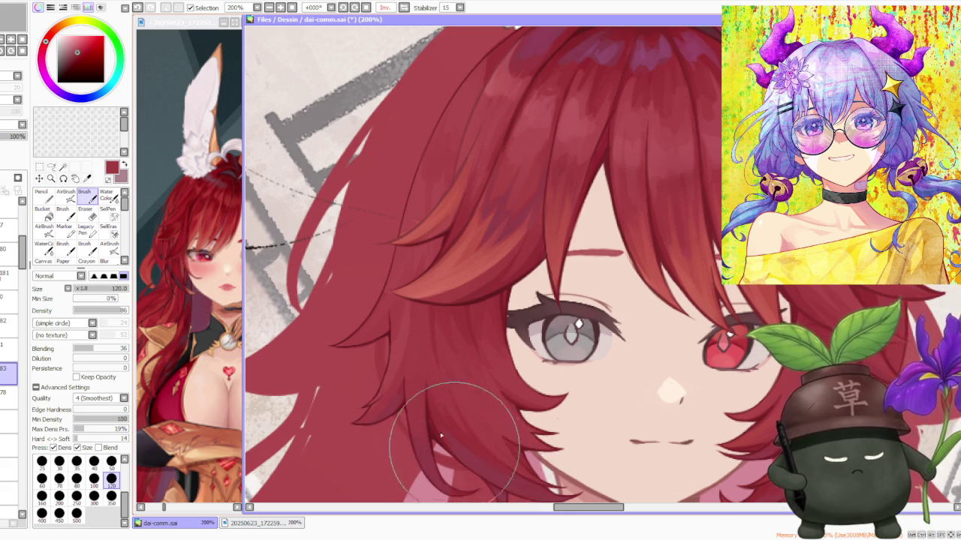
scroll(480, 450, down, 2)
scroll(399, 349, up, 2)
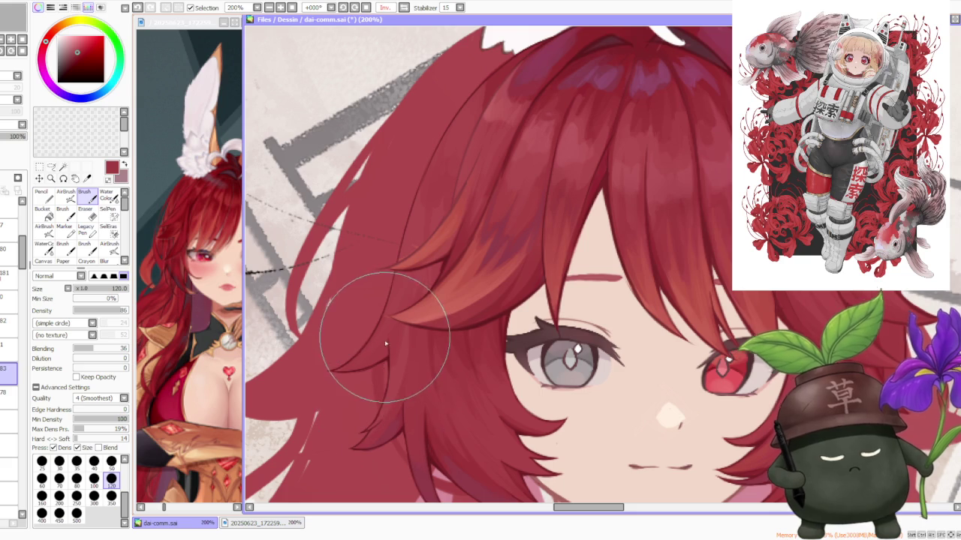
scroll(381, 354, down, 3)
scroll(421, 265, down, 1)
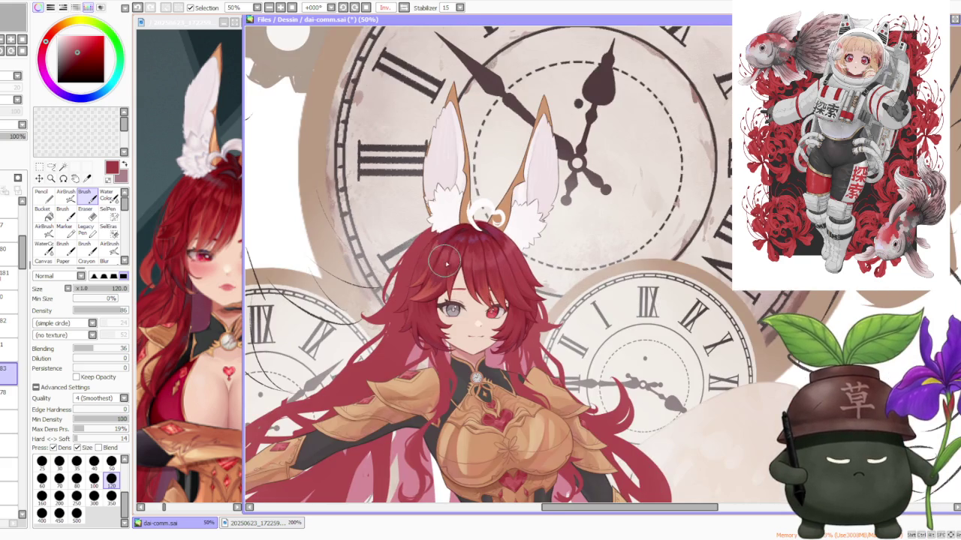
scroll(451, 219, up, 2)
scroll(472, 225, up, 1)
scroll(480, 248, down, 2)
scroll(375, 361, down, 2)
scroll(424, 321, up, 5)
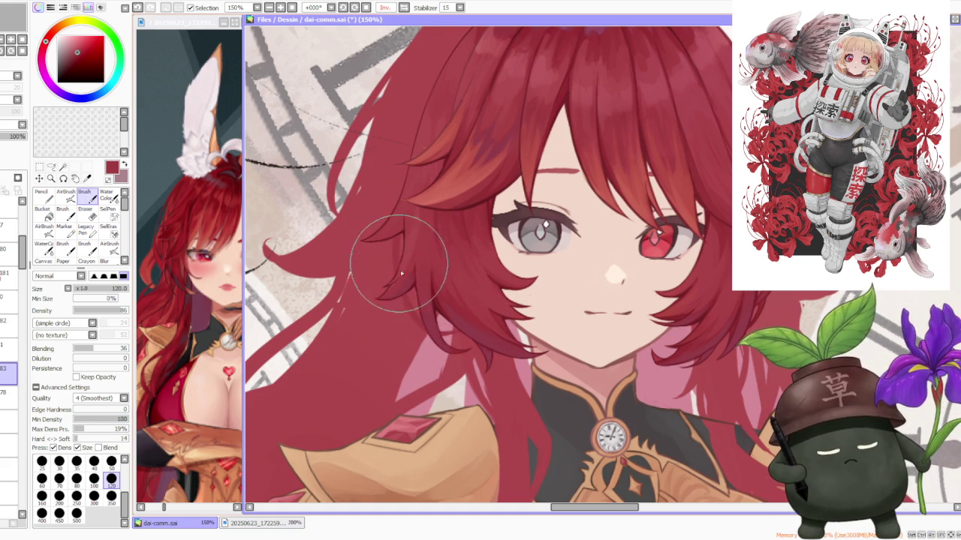
scroll(444, 175, down, 3)
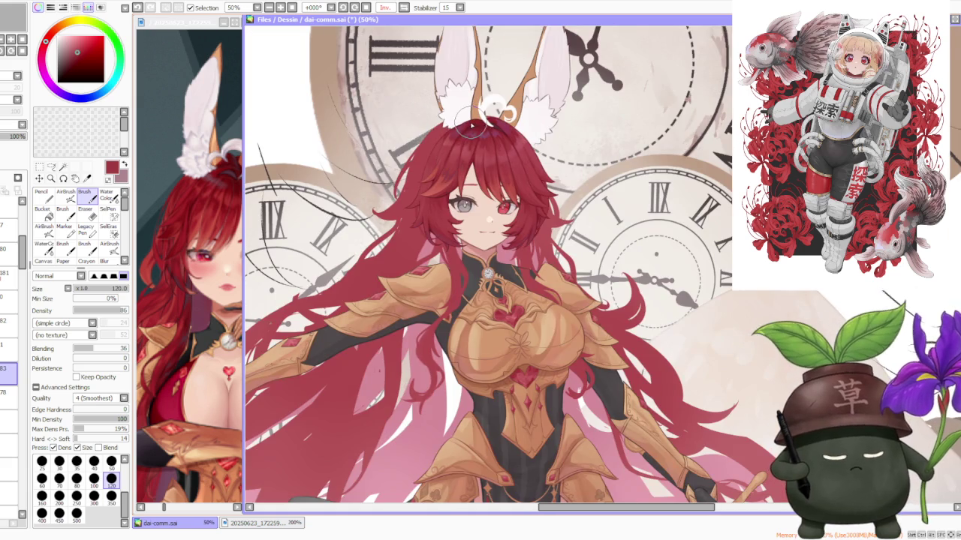
scroll(467, 127, up, 1)
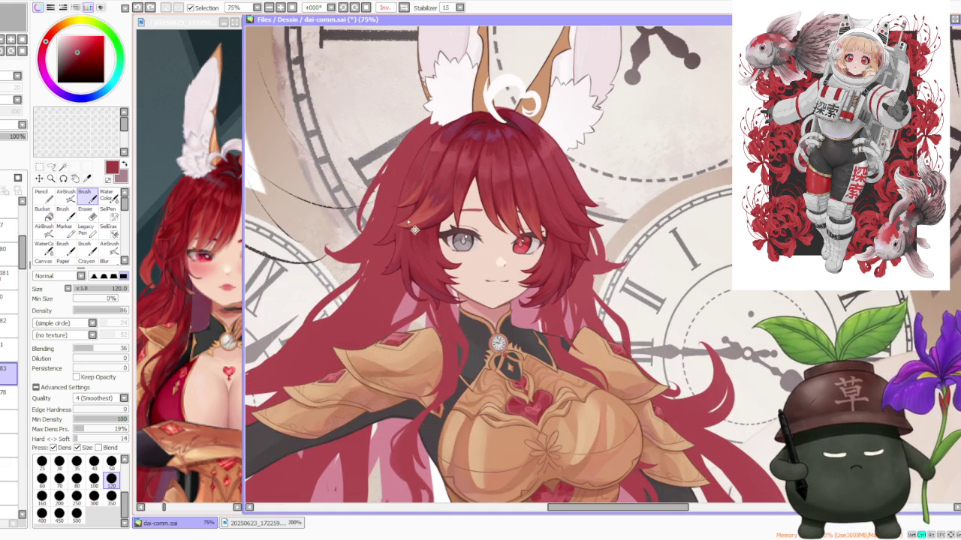
scroll(410, 219, up, 1)
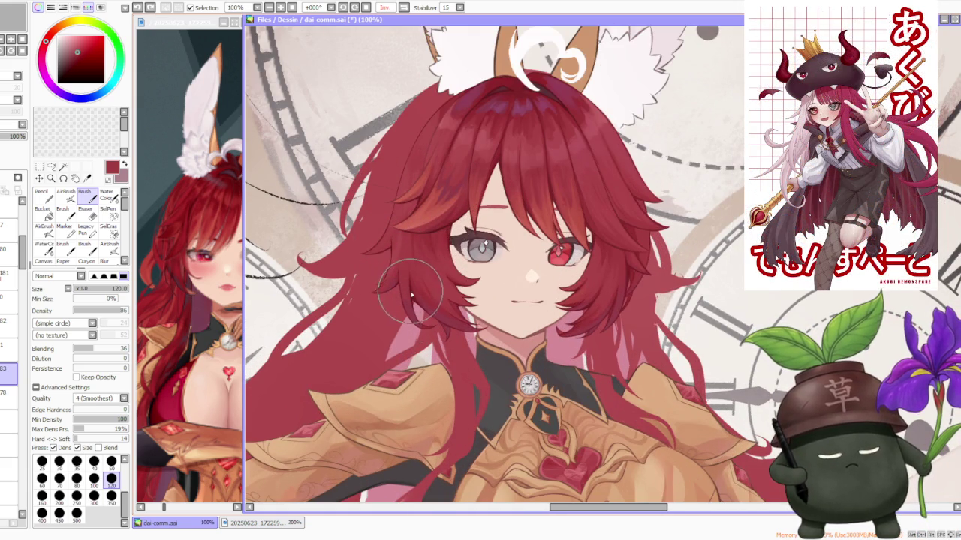
scroll(447, 194, down, 1)
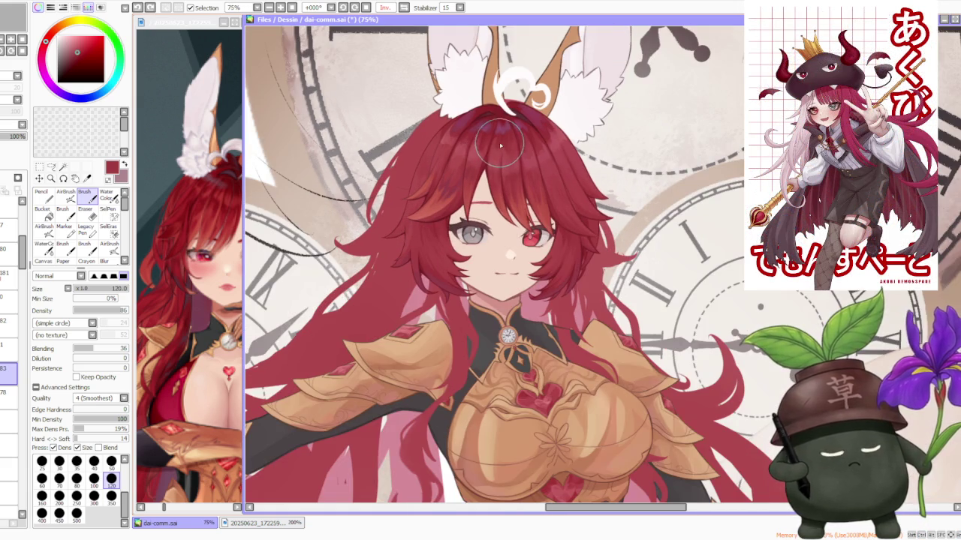
scroll(455, 166, up, 1)
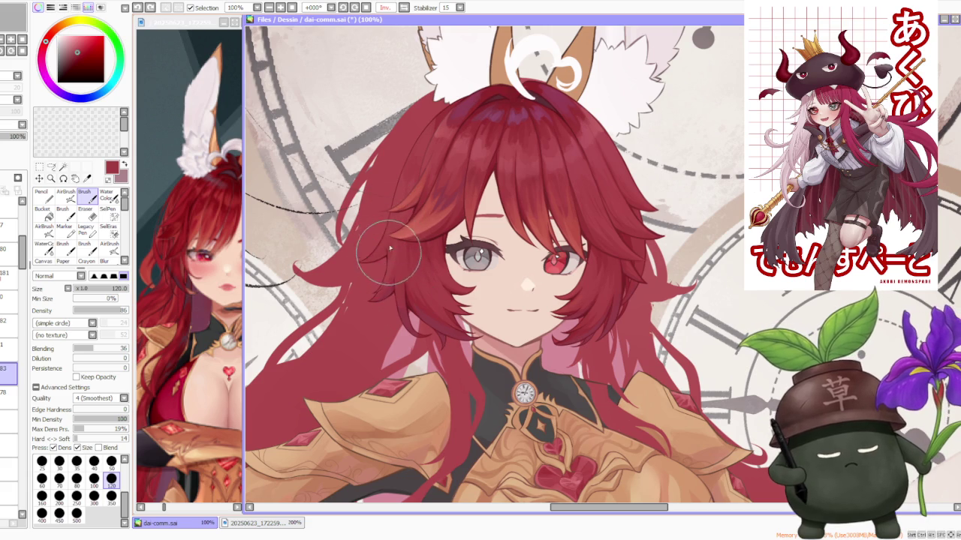
- Darken the strand beside the face and add a short stroke to the side hair
drag(446, 321, 395, 302)
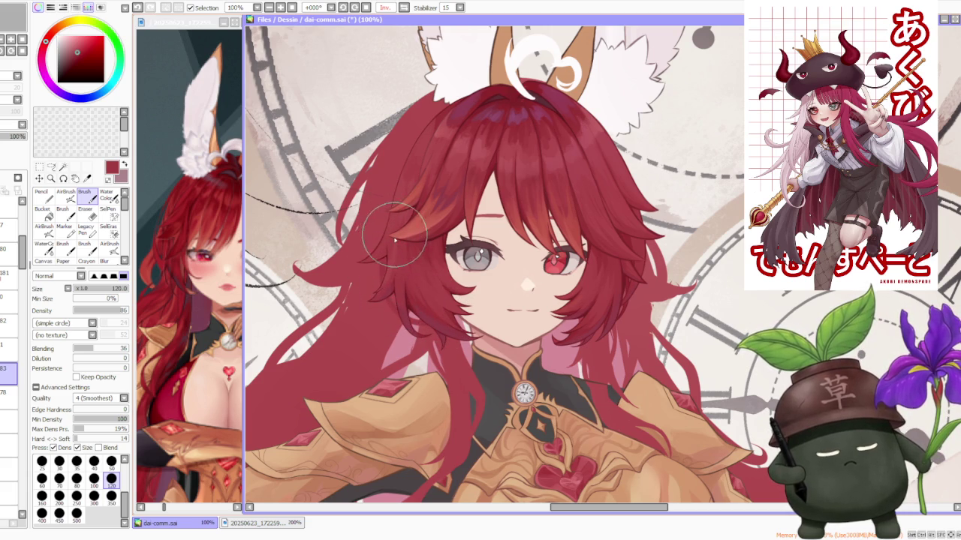
drag(390, 235, 390, 275)
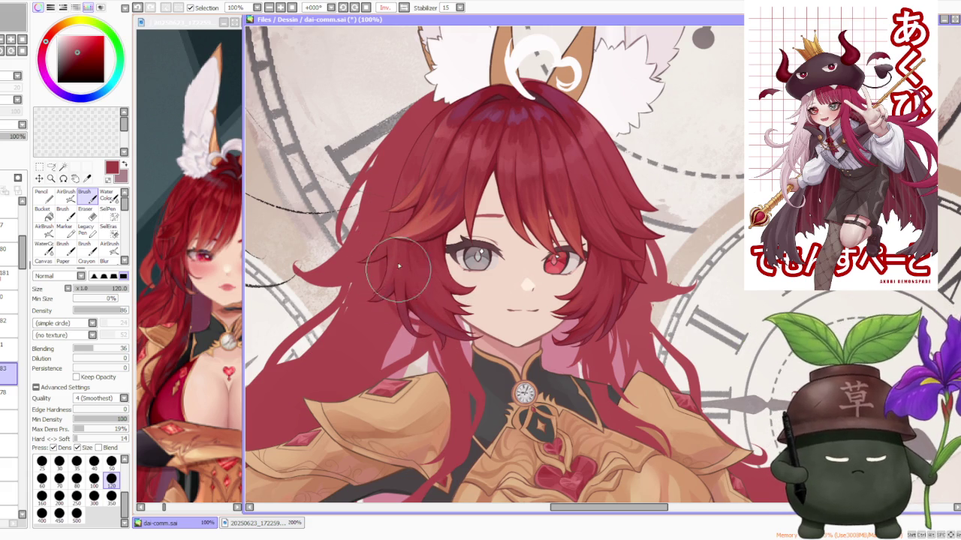
scroll(387, 293, up, 1)
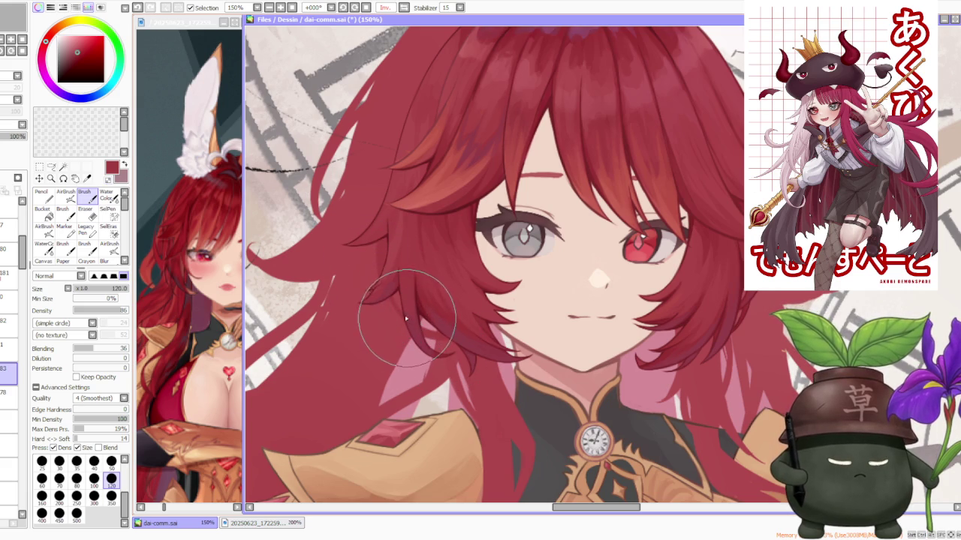
scroll(407, 247, down, 1)
scroll(392, 246, up, 2)
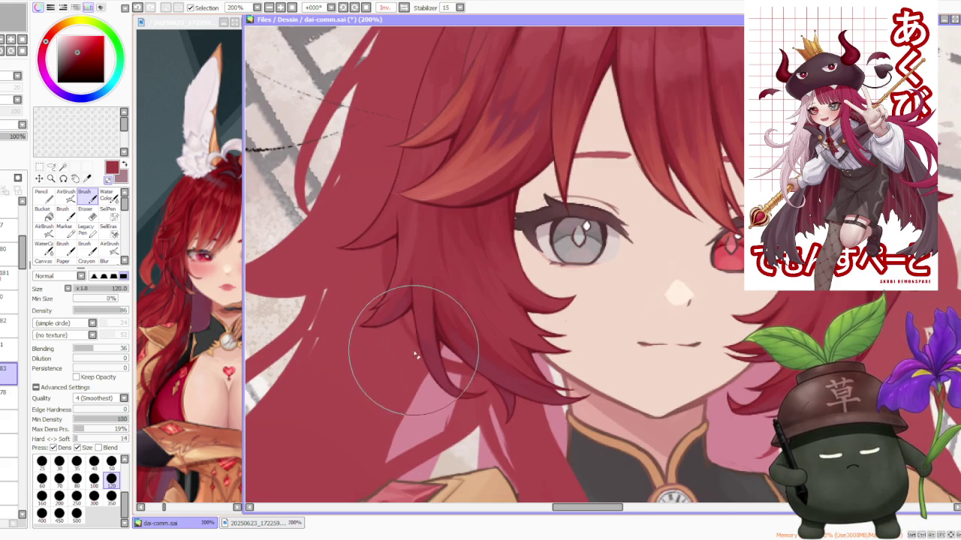
scroll(352, 263, down, 1)
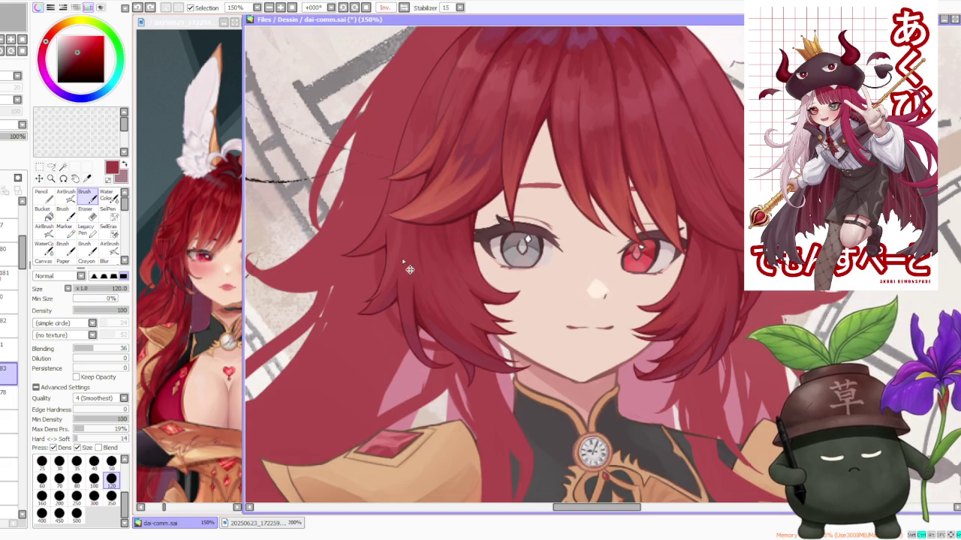
- Refine the strand next to the face and chin-level strands, undoing the last stroke
drag(386, 278, 466, 339)
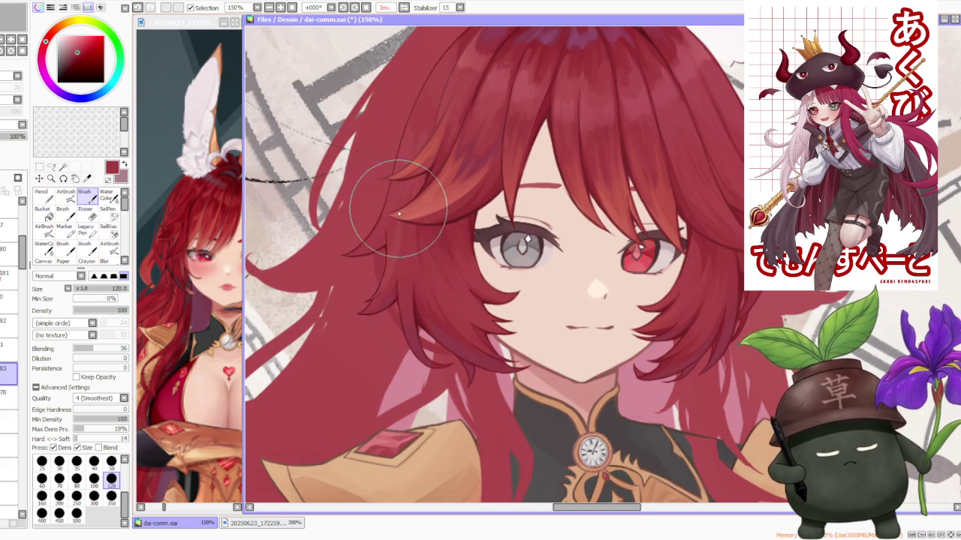
drag(409, 331, 454, 342)
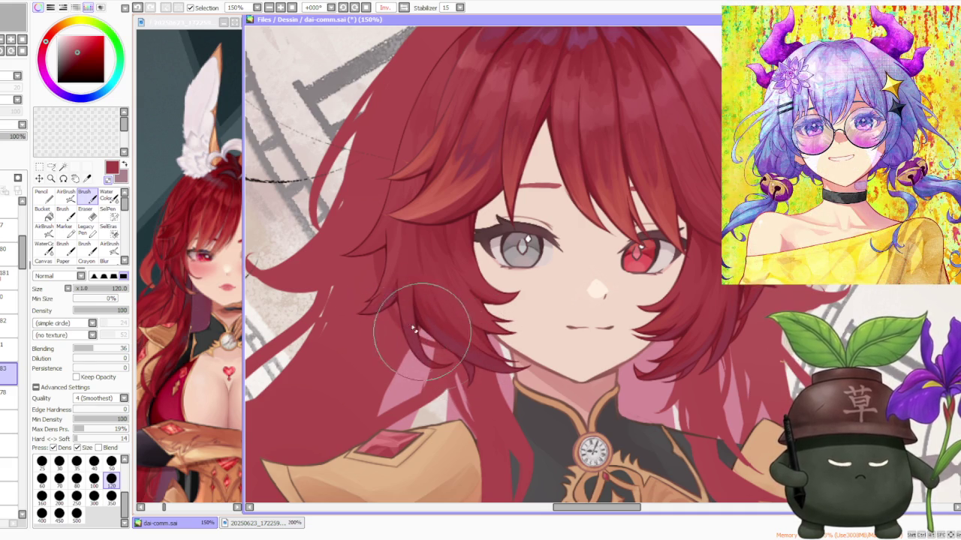
scroll(396, 248, down, 3)
scroll(420, 225, down, 1)
scroll(435, 180, up, 3)
scroll(439, 233, down, 1)
scroll(437, 234, up, 3)
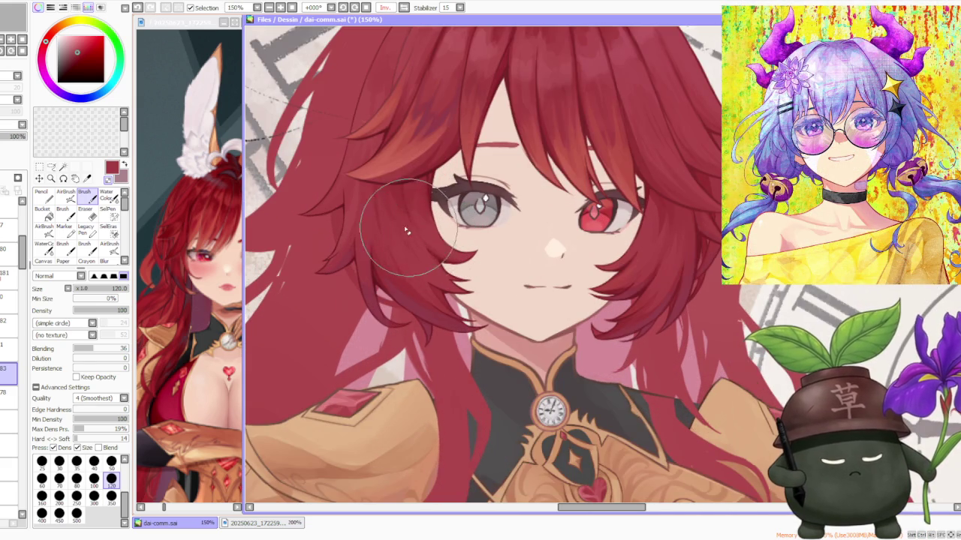
key(ctrl+z)
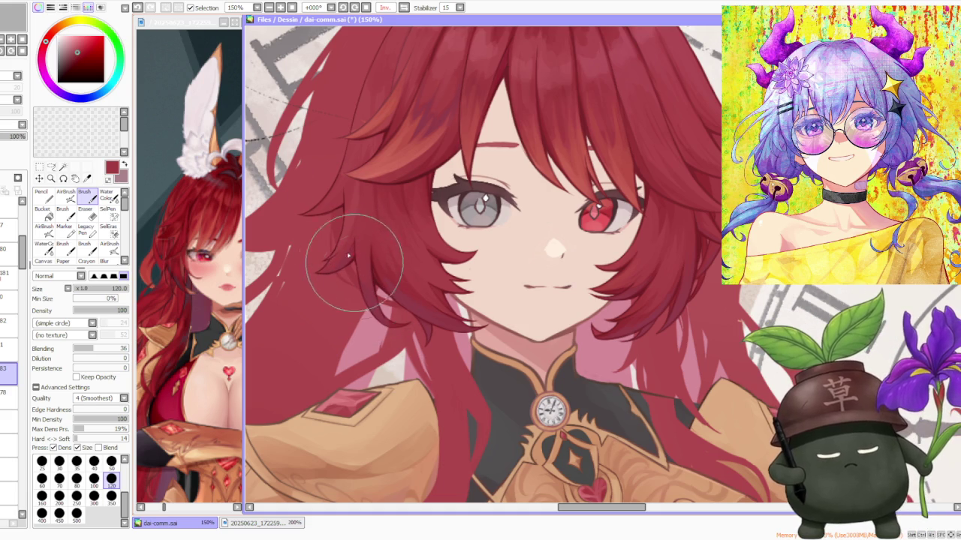
- Pick a dark maroon colour for the hair strands
scroll(322, 184, down, 1)
scroll(343, 188, down, 2)
scroll(368, 165, down, 1)
scroll(370, 163, up, 3)
scroll(368, 171, up, 1)
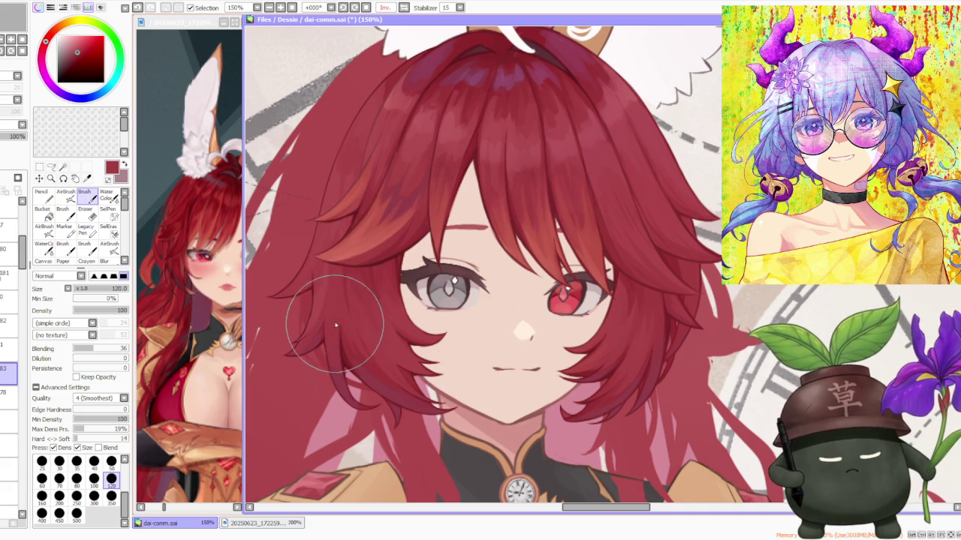
alt+click(344, 359)
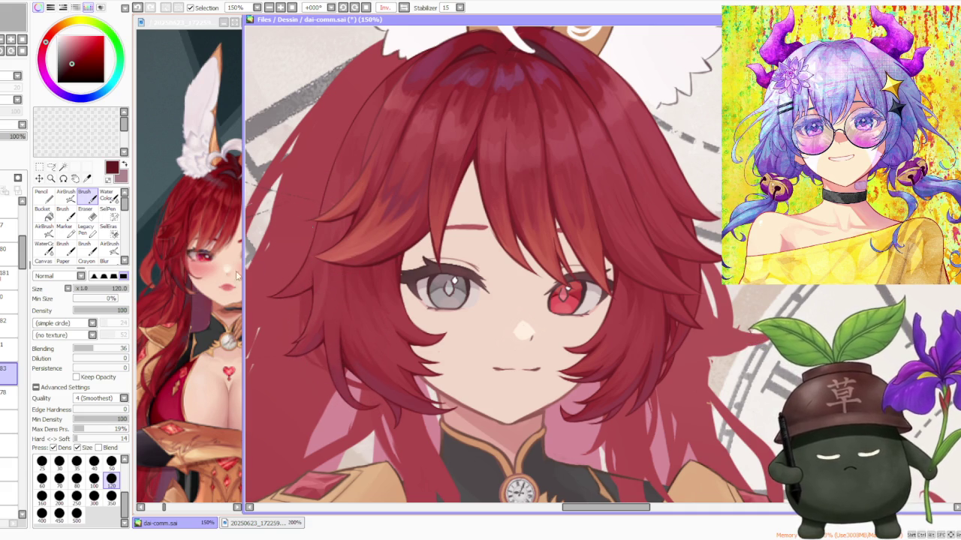
- On another layer with brush size 50, paint dark strand lines along the left cheek hair
click(9, 323)
click(111, 461)
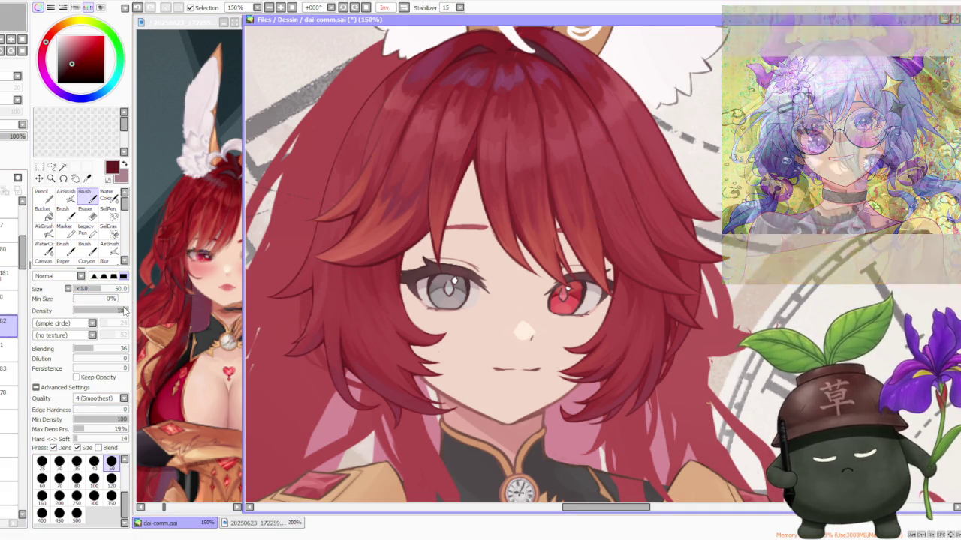
scroll(351, 356, up, 2)
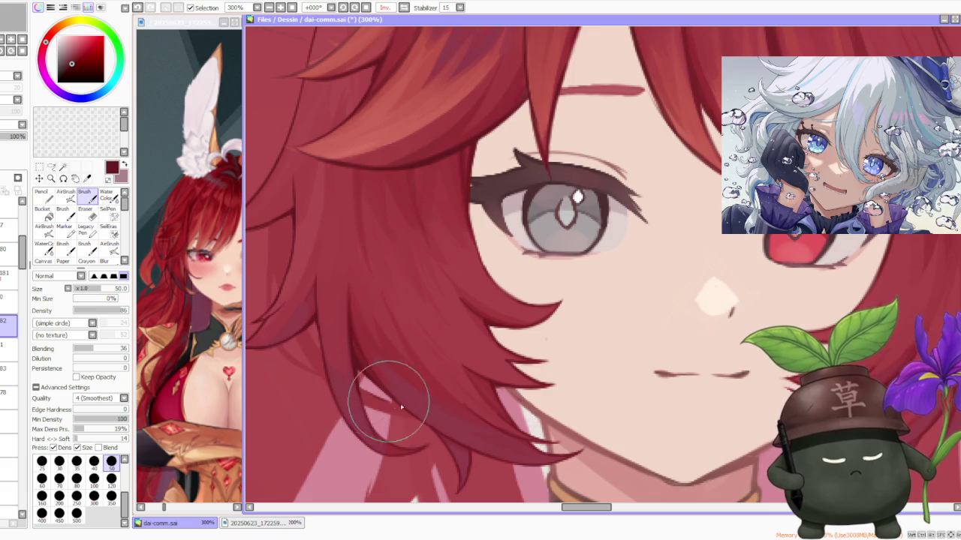
mouse_move(354, 396)
mouse_down()
mouse_move(388, 420)
mouse_move(353, 399)
mouse_move(409, 411)
mouse_up()
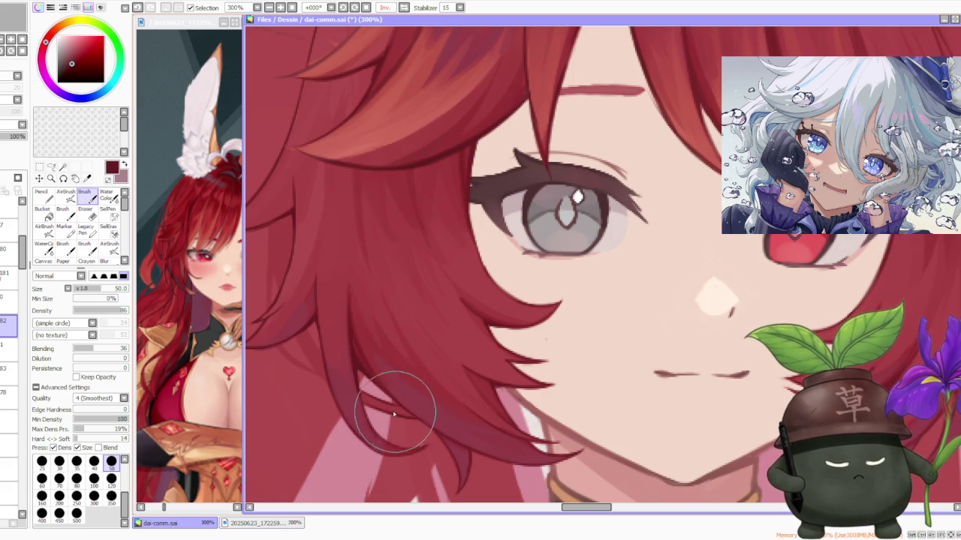
mouse_move(305, 349)
mouse_down()
mouse_move(291, 329)
mouse_move(321, 373)
mouse_move(279, 353)
mouse_move(307, 365)
mouse_move(300, 354)
mouse_move(281, 353)
mouse_move(317, 381)
mouse_move(274, 343)
mouse_move(330, 387)
mouse_move(311, 321)
mouse_move(316, 332)
mouse_move(304, 339)
mouse_up()
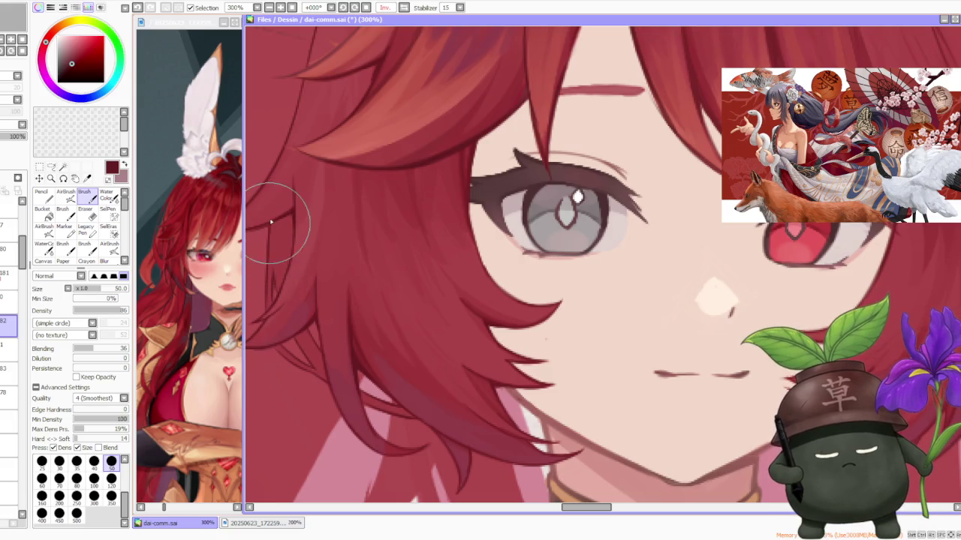
scroll(271, 224, down, 5)
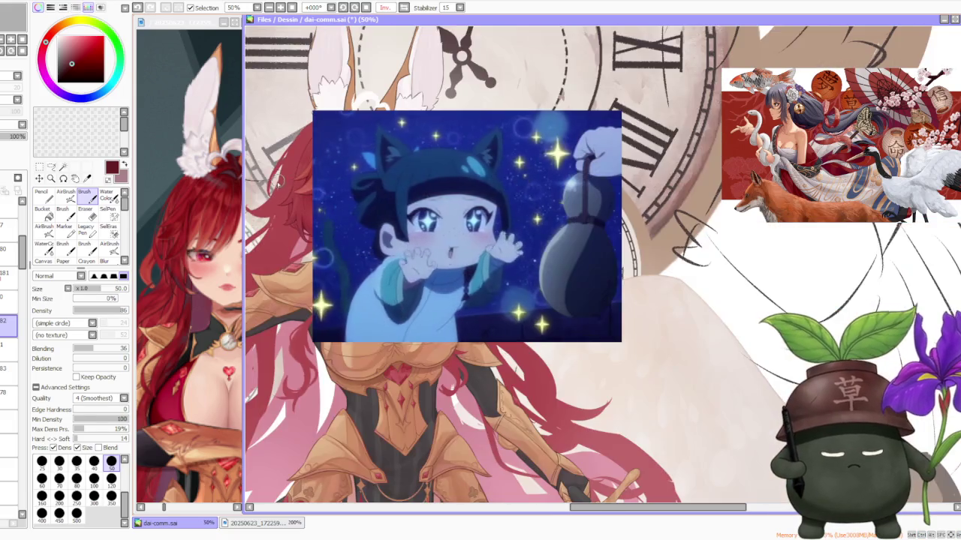
scroll(277, 180, up, 3)
scroll(277, 180, up, 2)
scroll(277, 180, down, 4)
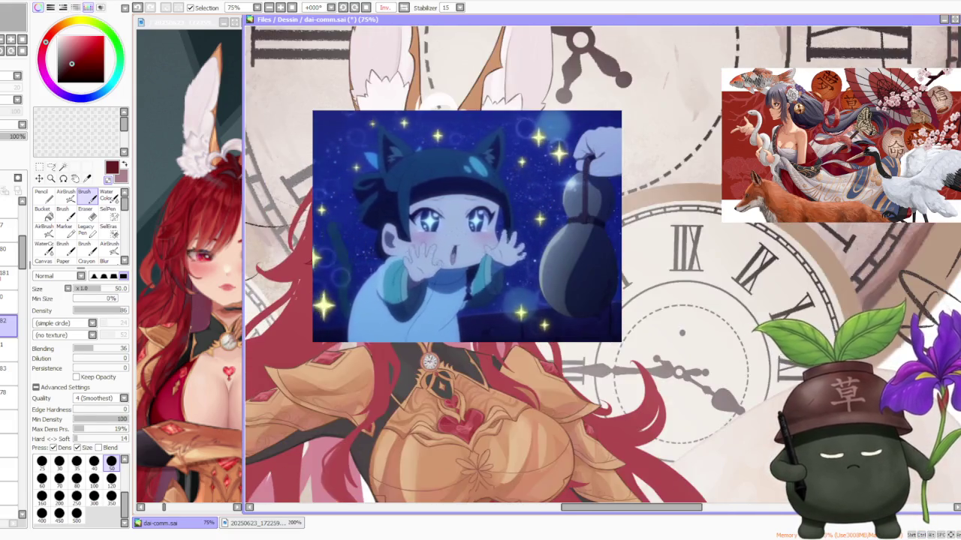
scroll(458, 383, down, 2)
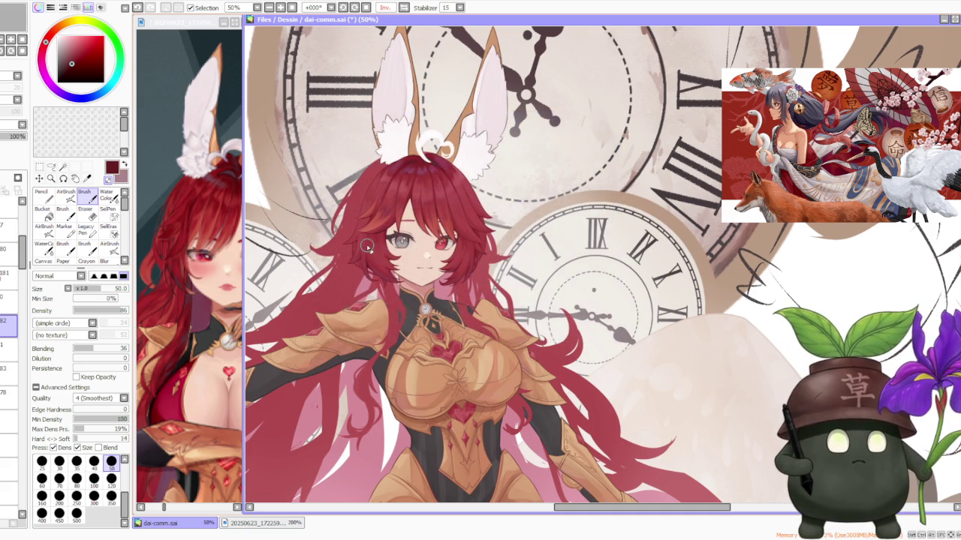
scroll(347, 250, up, 1)
- Review the face-framing hair strands at several zoom levels and briefly mirrored, then unflipped
scroll(368, 225, up, 2)
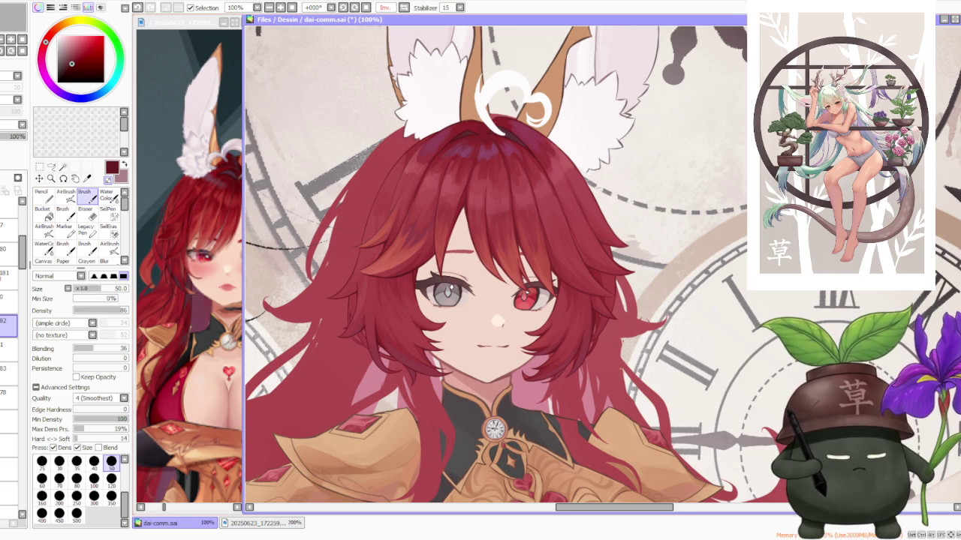
key(minus)
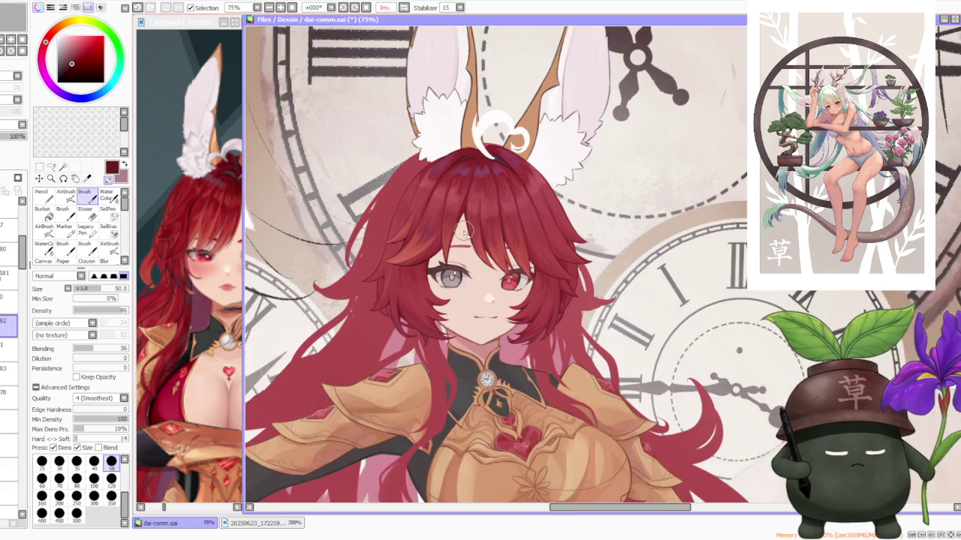
key(minus)
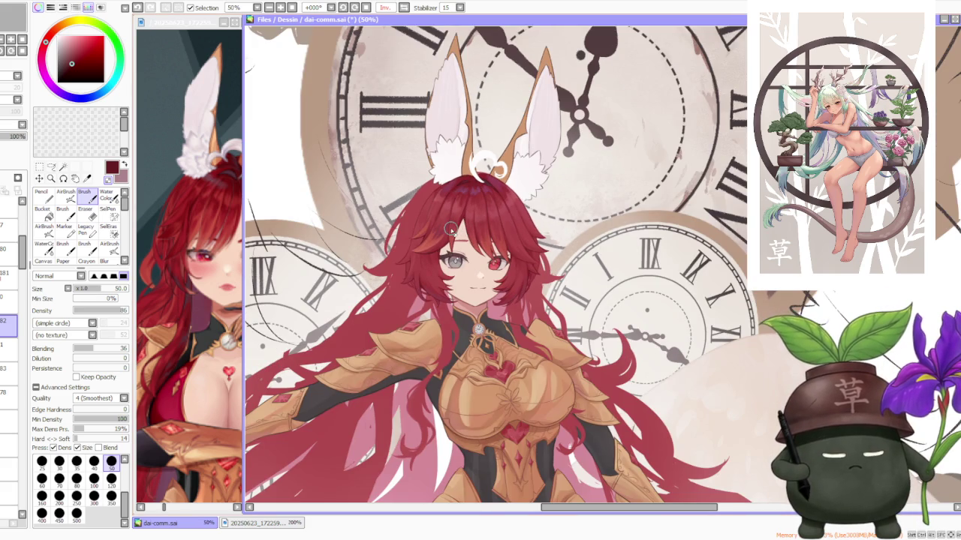
scroll(450, 229, up, 1)
scroll(451, 229, up, 1)
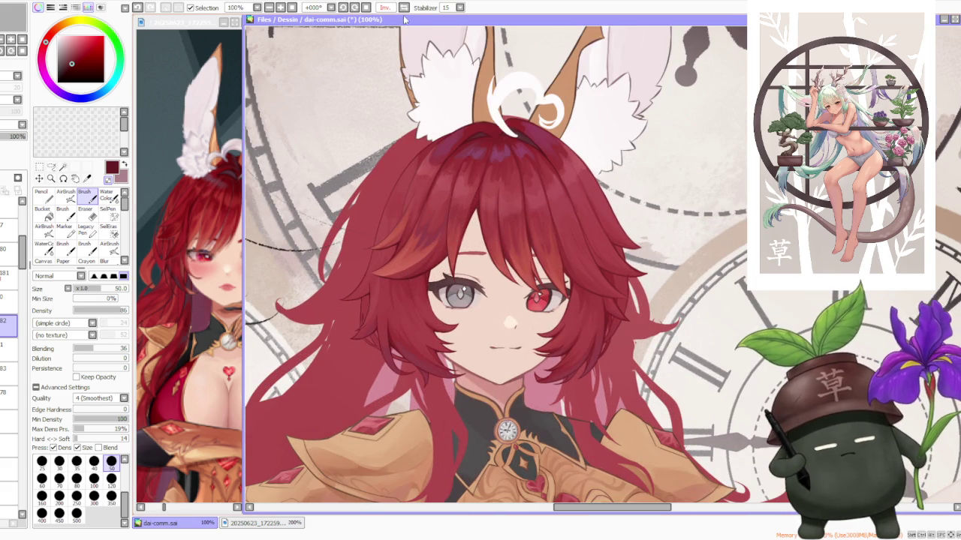
click(404, 7)
click(404, 8)
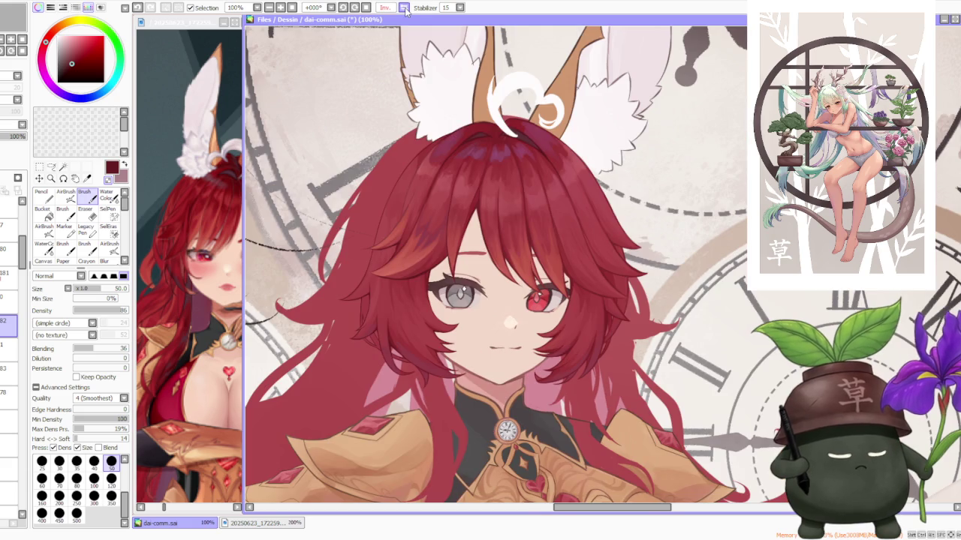
scroll(390, 255, down, 1)
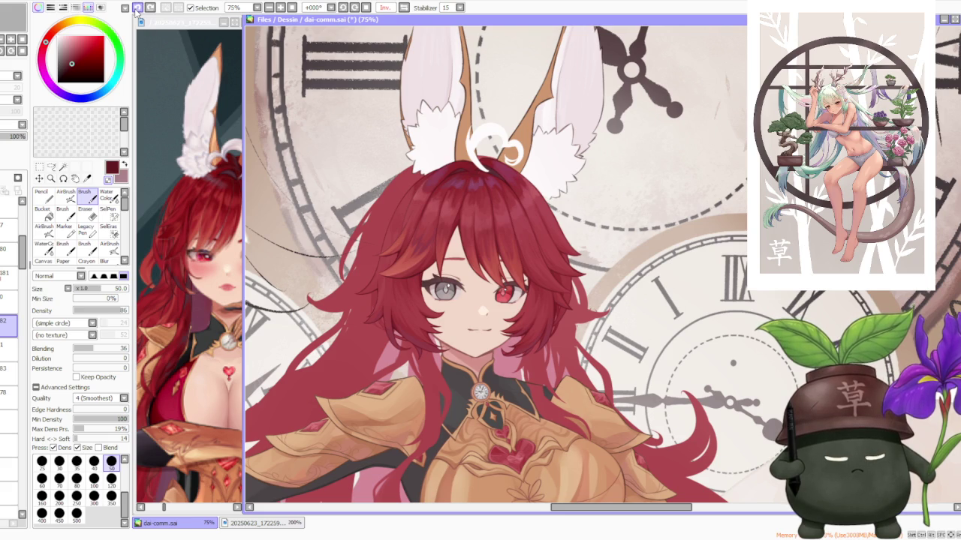
- Undo the last change, recheck the hair at different zooms, and mirror the canvas horizontally
click(136, 10)
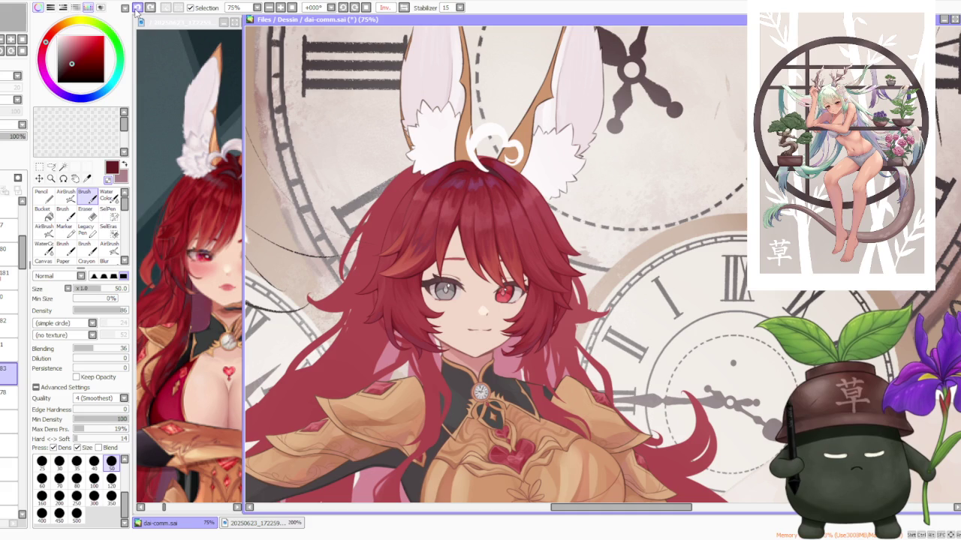
scroll(593, 315, up, 4)
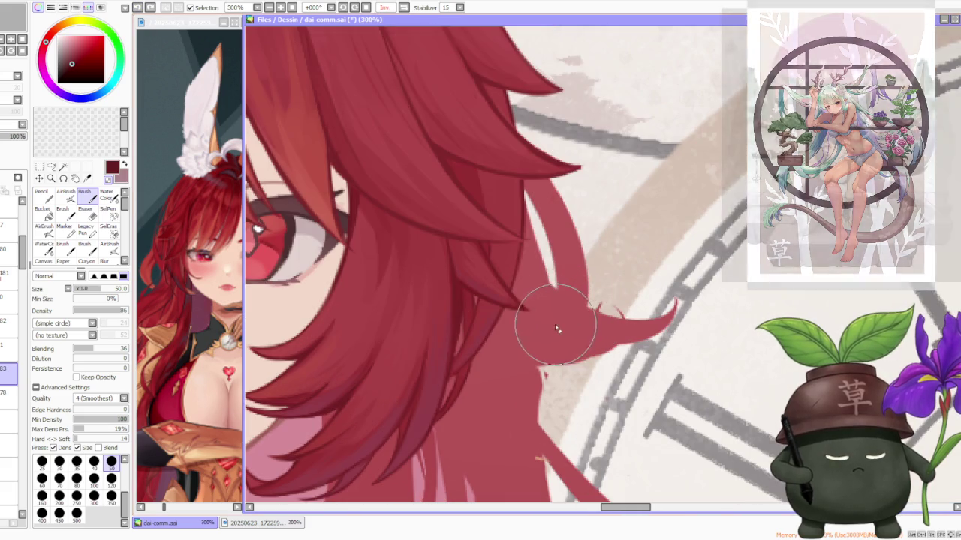
scroll(644, 214, down, 3)
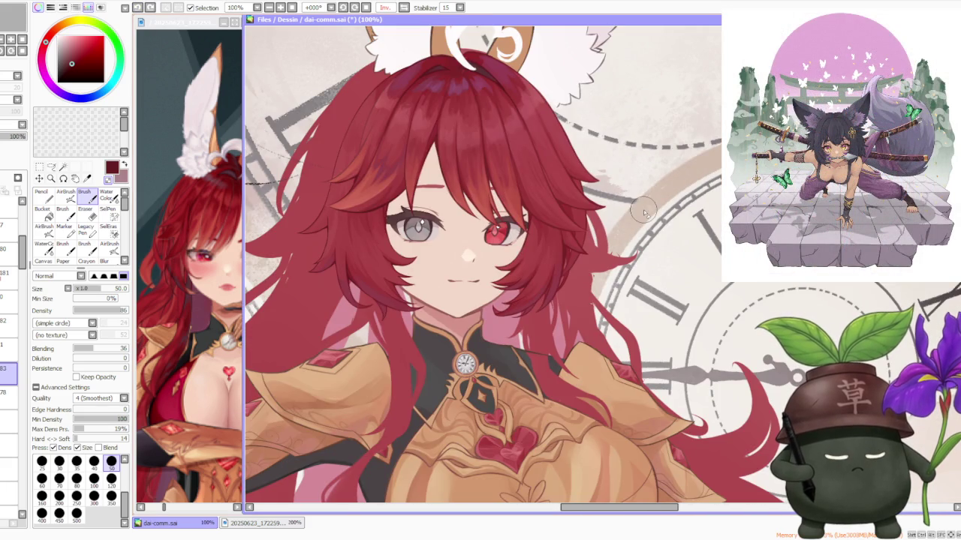
scroll(394, 227, down, 2)
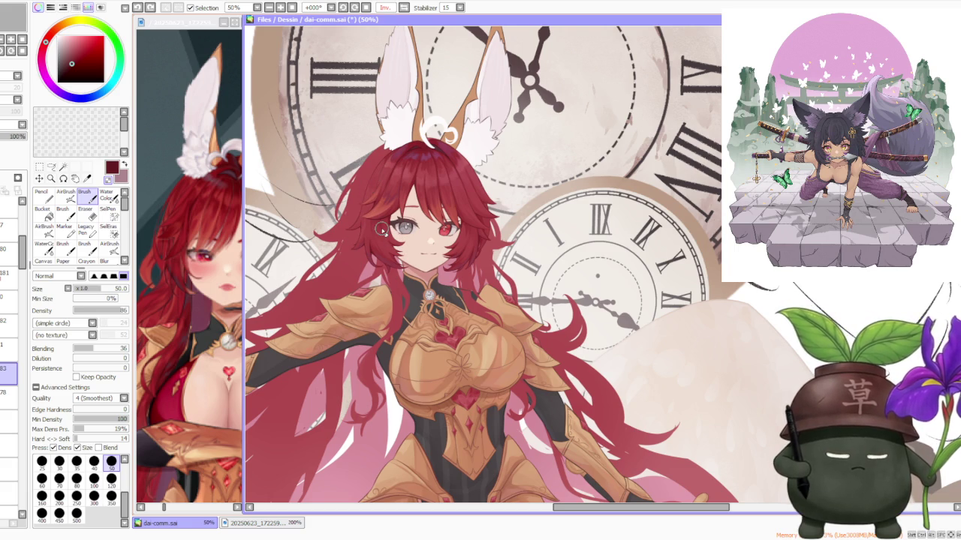
click(403, 8)
- Zoom in and out on the mirrored canvas to inspect the girl's face and hair
scroll(629, 251, up, 3)
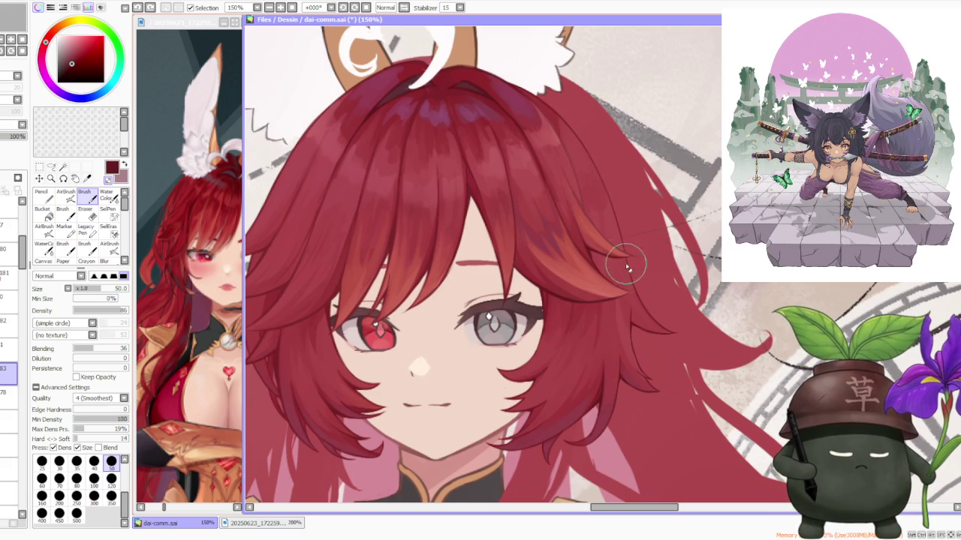
scroll(578, 292, down, 2)
scroll(564, 277, down, 1)
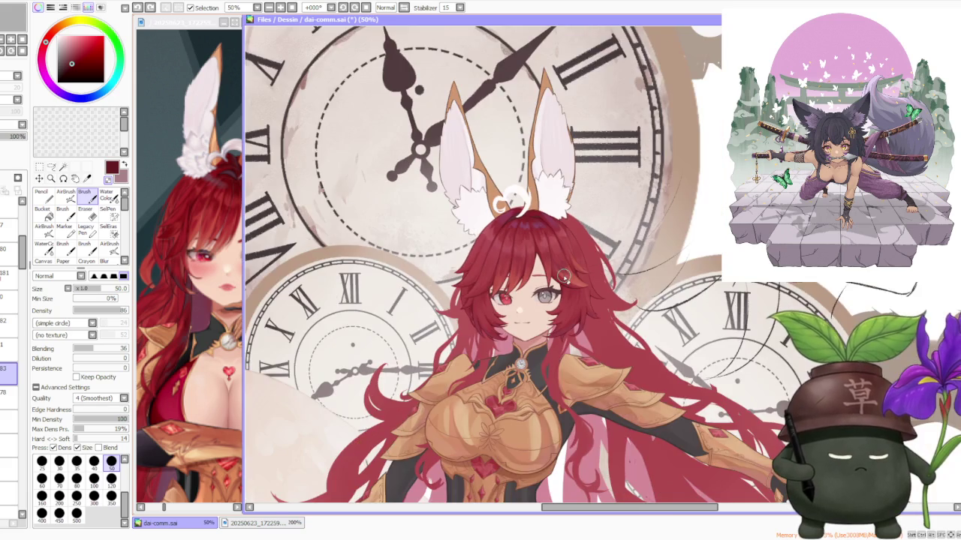
scroll(637, 277, up, 1)
scroll(627, 275, down, 1)
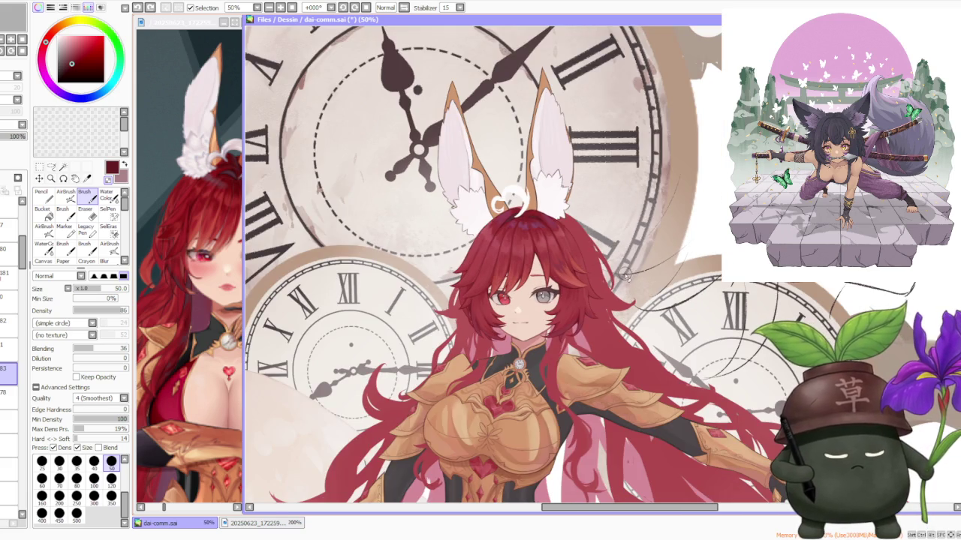
scroll(627, 276, down, 1)
scroll(629, 277, up, 2)
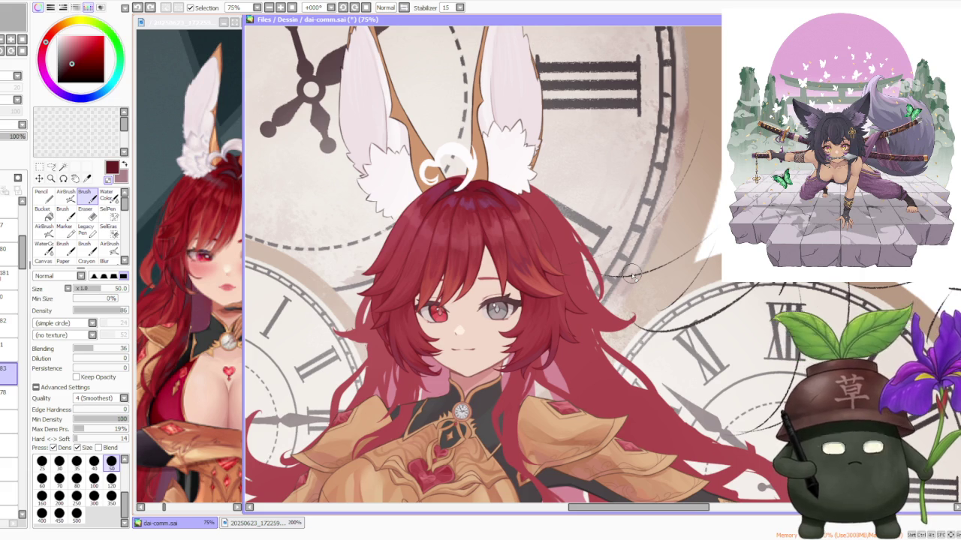
- Bring up the full-body reference image window and zoom it out to 100%
click(237, 263)
scroll(236, 261, down, 2)
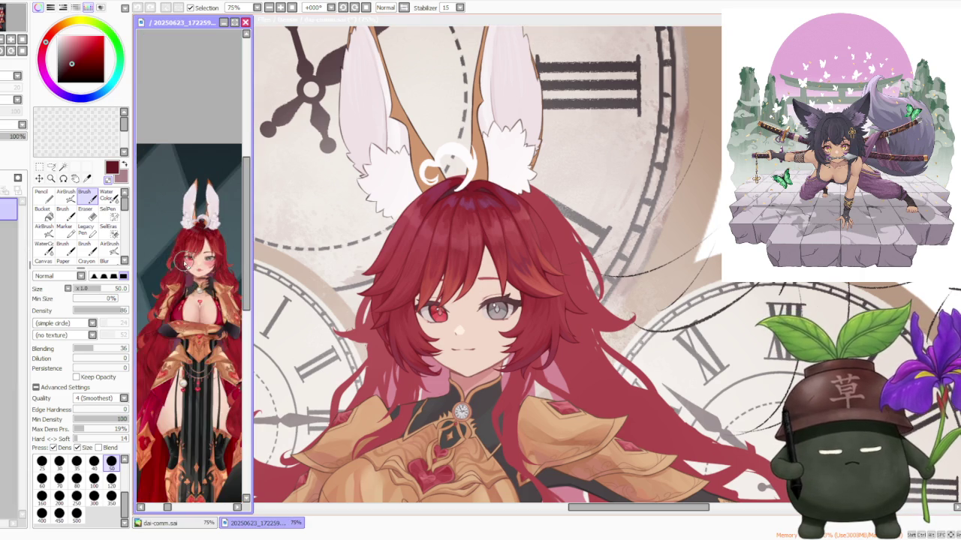
scroll(225, 248, up, 1)
scroll(222, 244, down, 1)
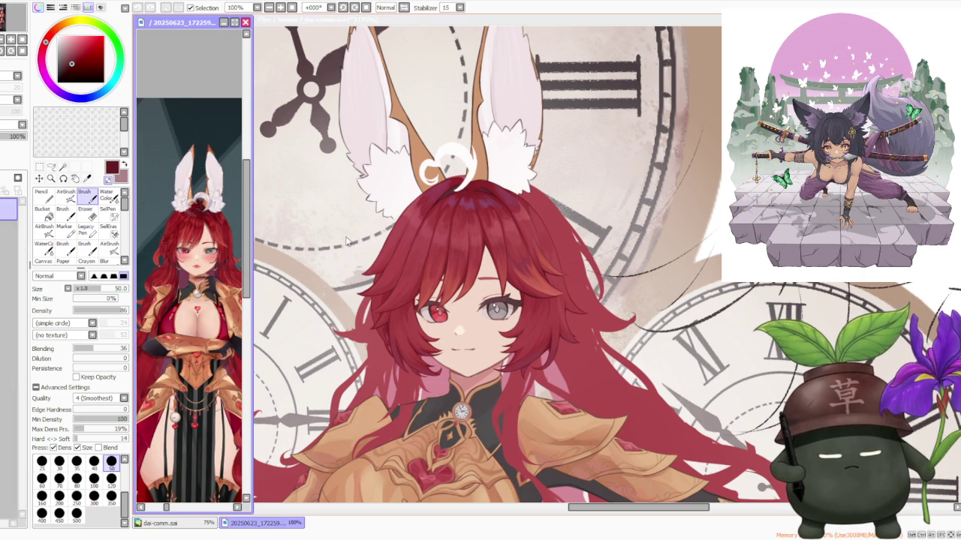
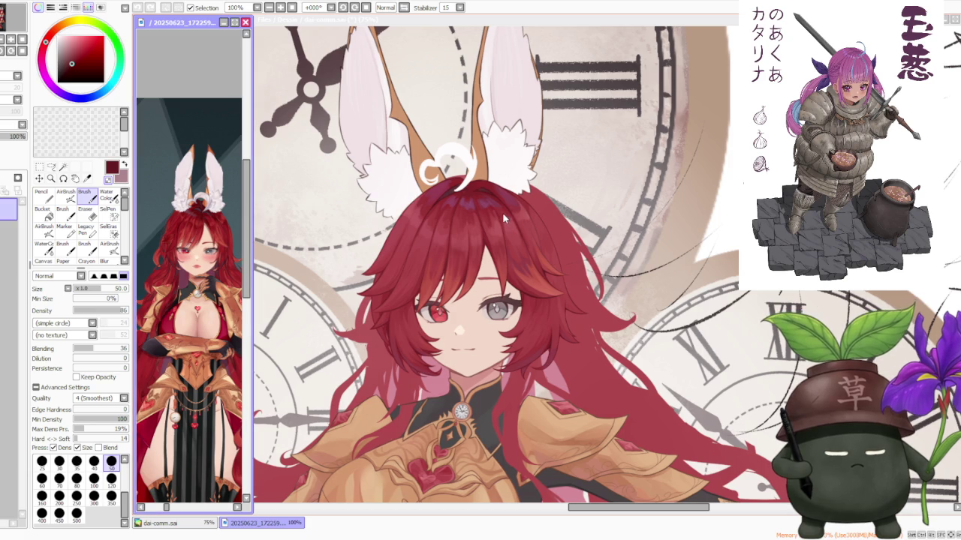
- Scroll around the canvas to inspect the red-haired knight illustration
scroll(505, 217, down, 2)
scroll(504, 218, down, 2)
scroll(504, 217, down, 1)
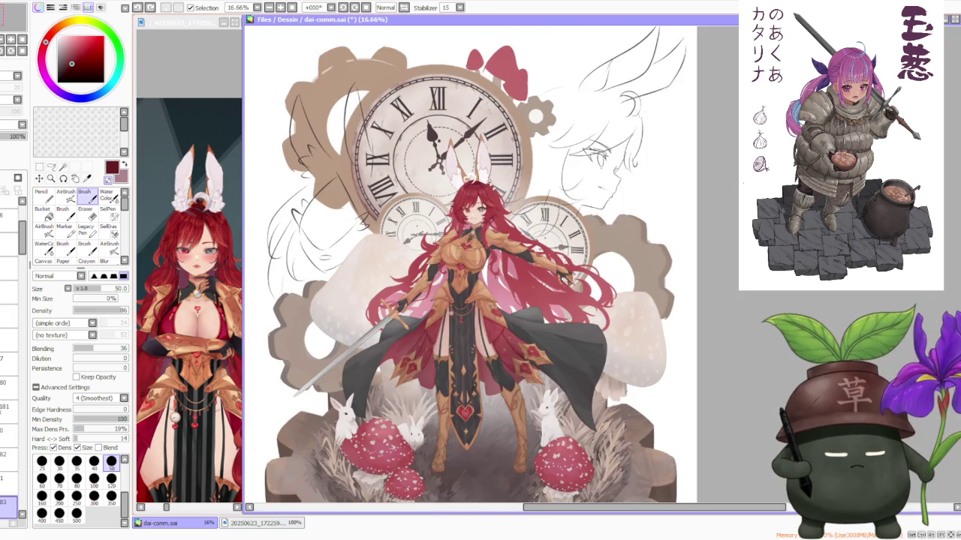
scroll(496, 197, up, 2)
scroll(495, 197, up, 1)
scroll(461, 77, down, 1)
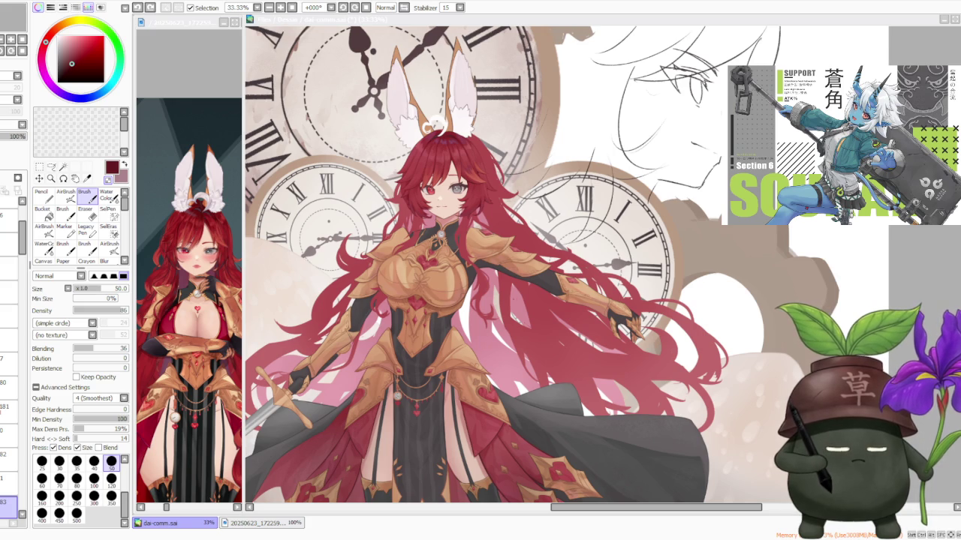
- Zoom out to see the whole illustration, then bring up the X post with the sheep GIF
key(minus)
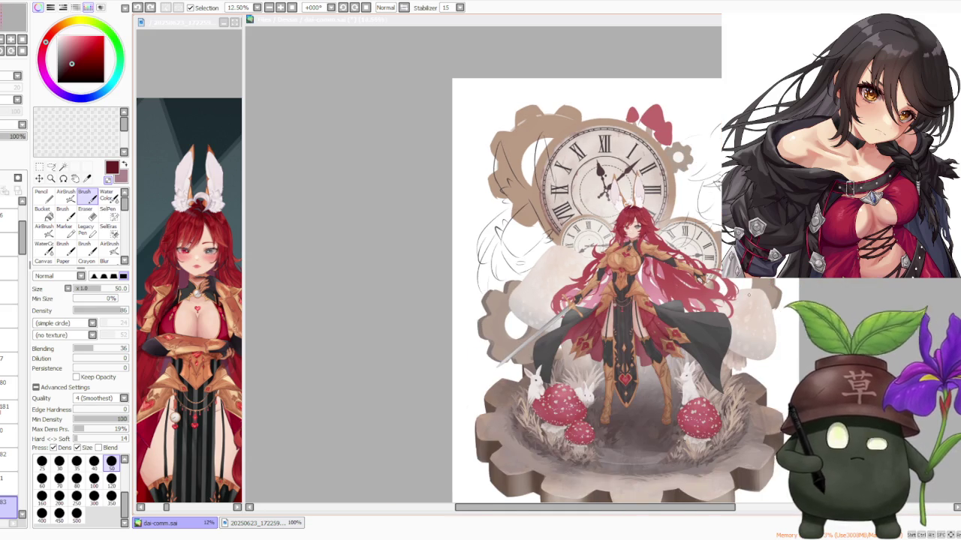
scroll(737, 284, up, 1)
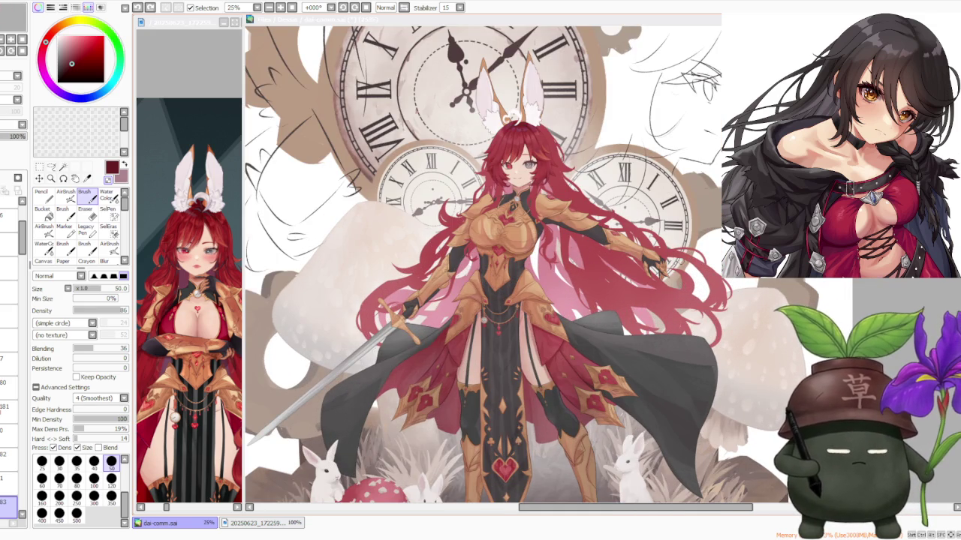
scroll(681, 262, down, 1)
scroll(666, 214, up, 1)
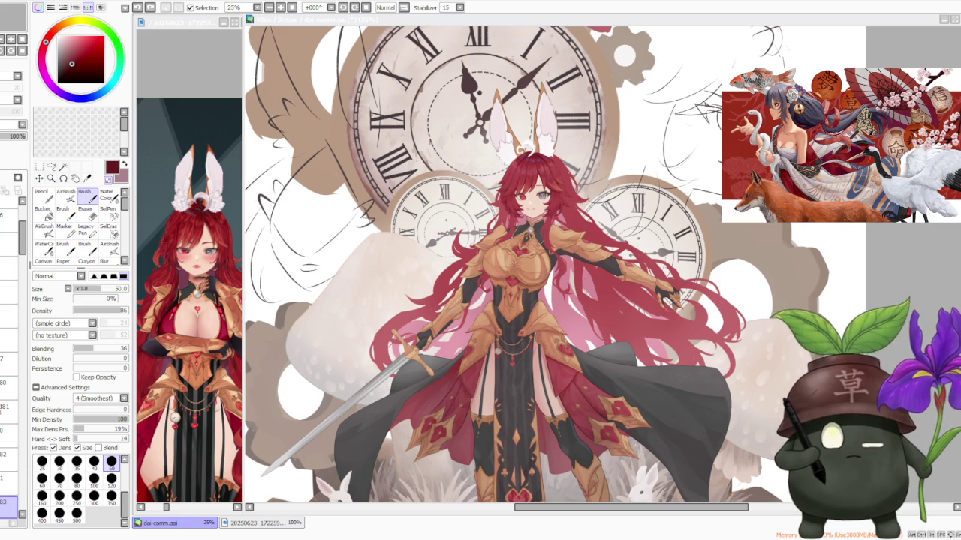
key(alt+Tab)
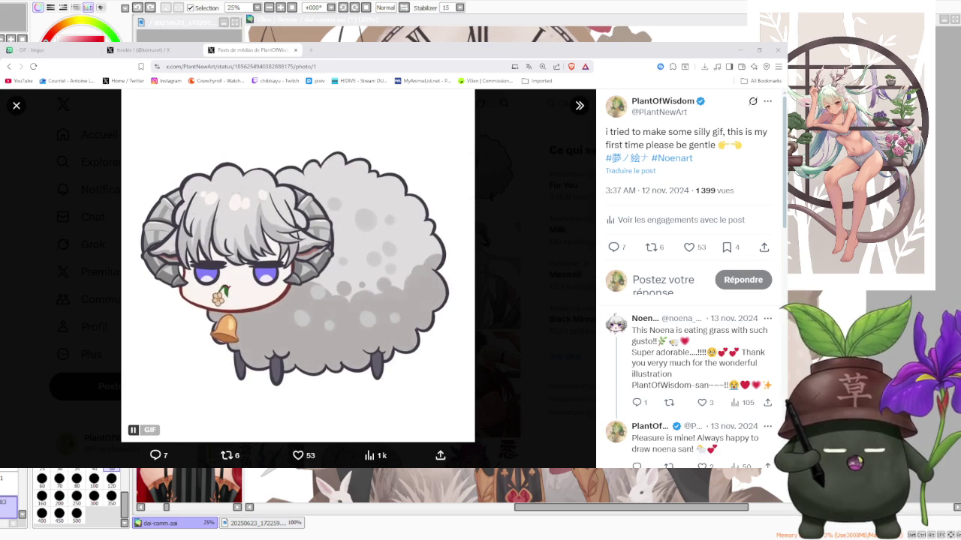
- Hide the sheep GIF browser to show the knight illustration, later returning to the Imgur animation
key(alt+Tab)
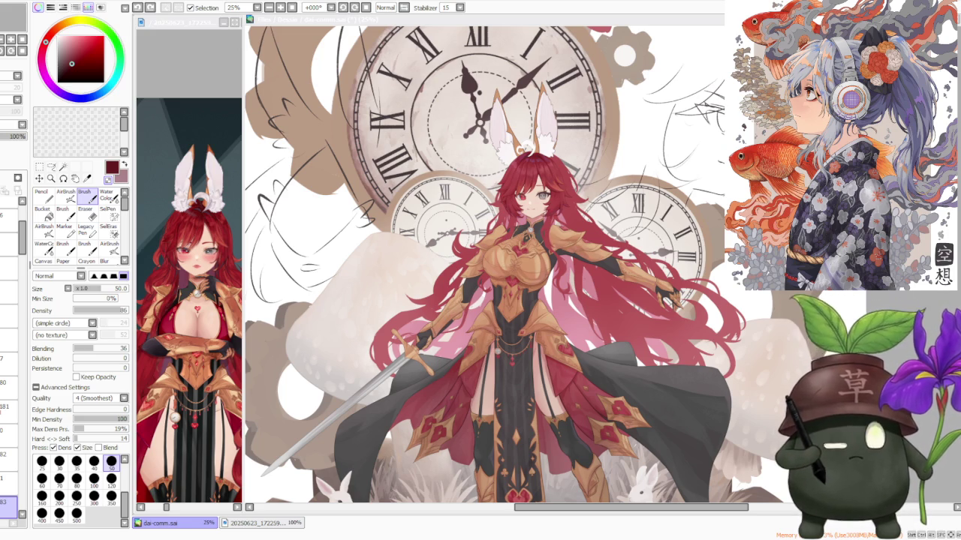
key(alt+Tab)
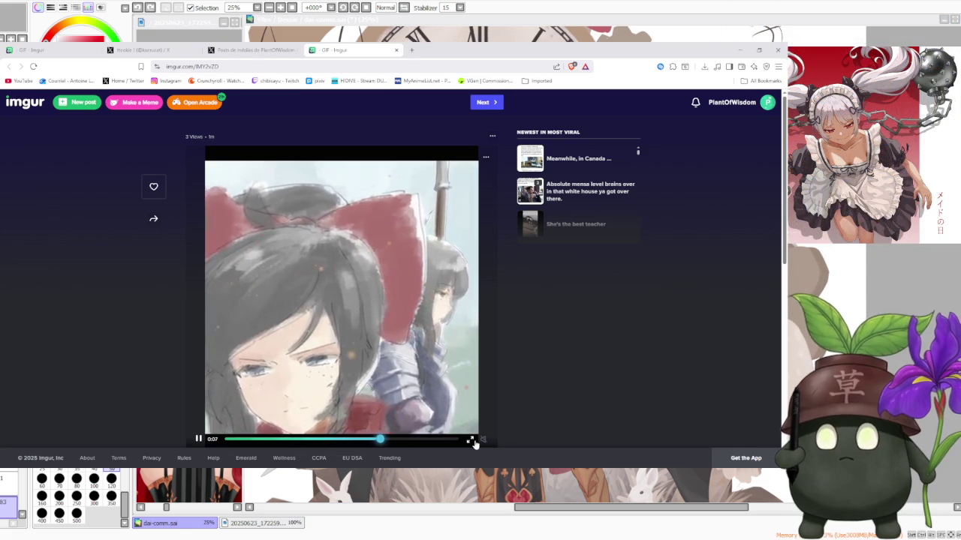
- Play the Imgur two-figure animation fullscreen and rewind it to an earlier moment
click(467, 440)
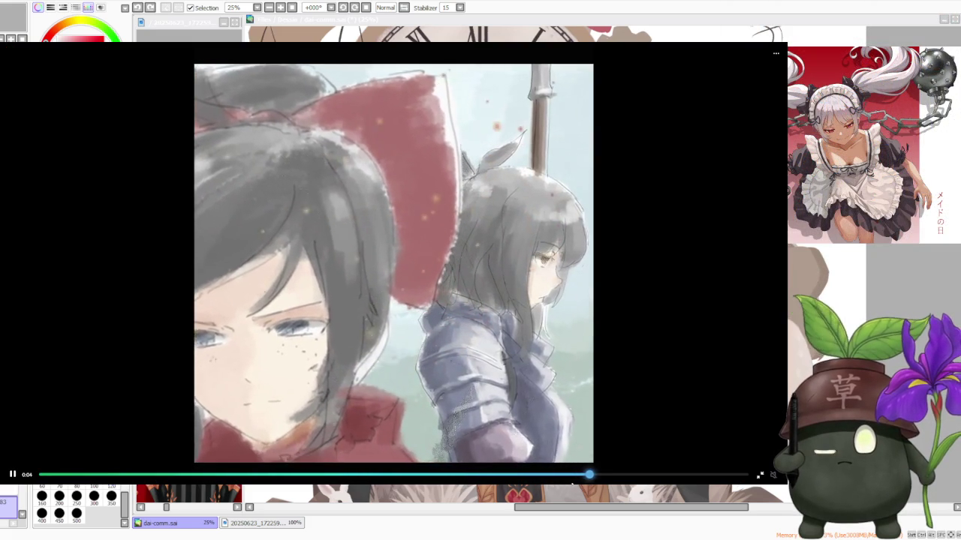
click(472, 475)
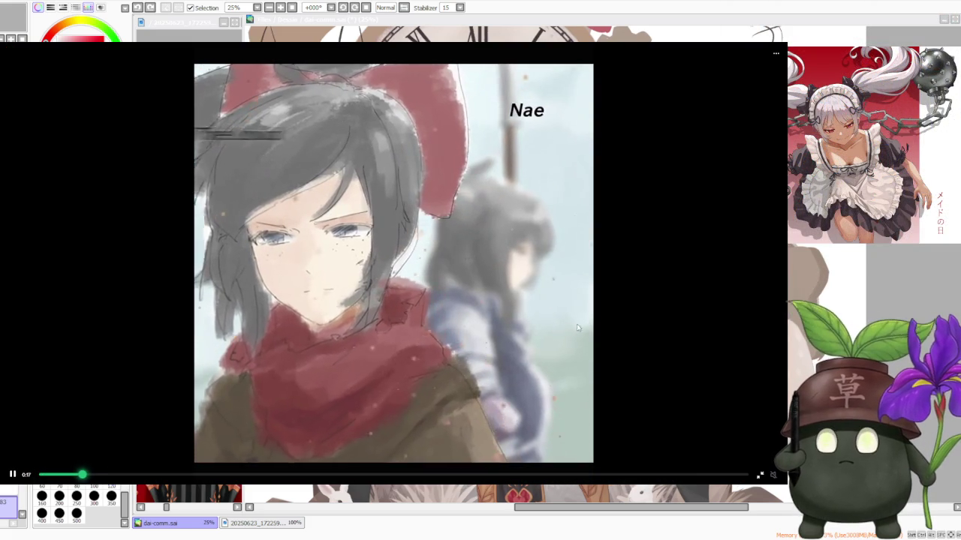